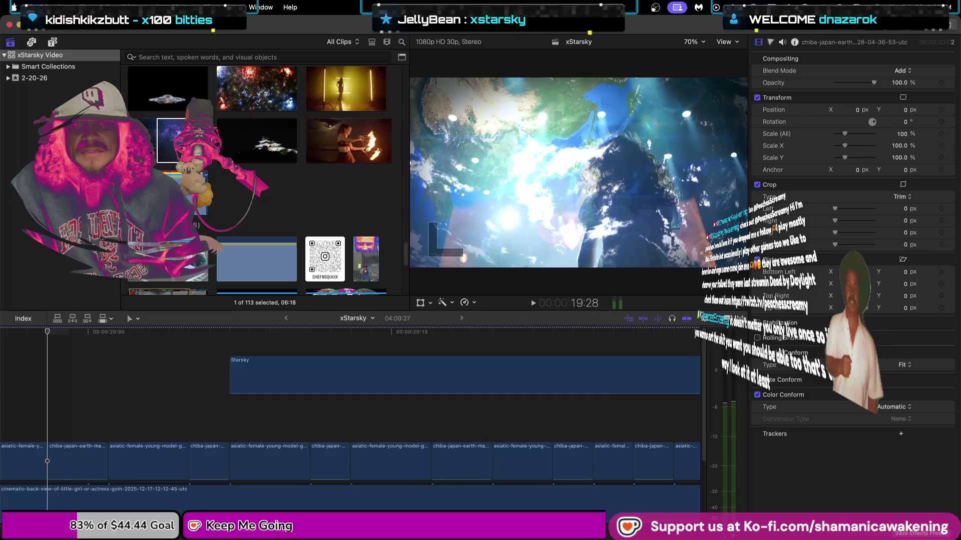
- Play xStarsky from about 18:29 to 22:13, then select all 82 clips to inspect their effects
scroll(80, 387, "left", 5)
left_click(64, 387)
scroll(69, 387, "left", 5)
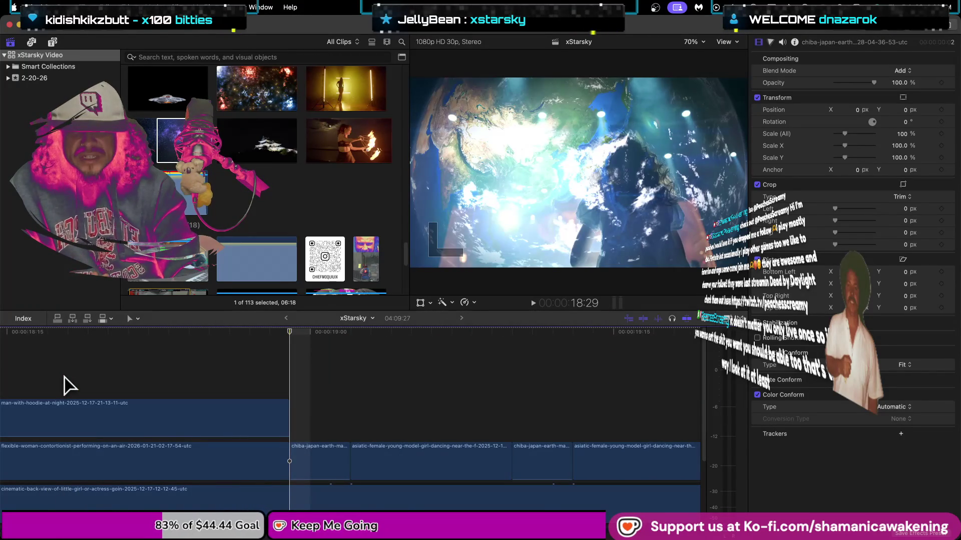
key("space")
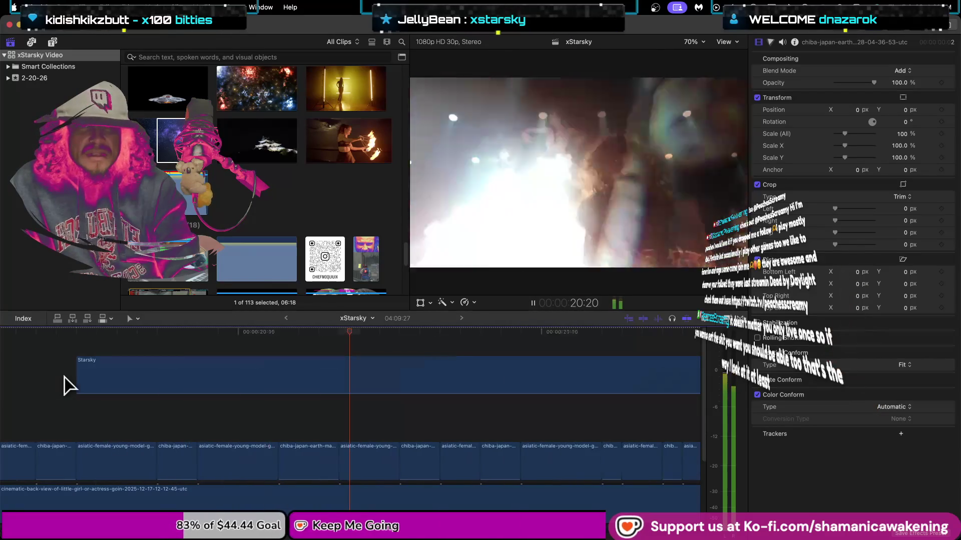
key("space")
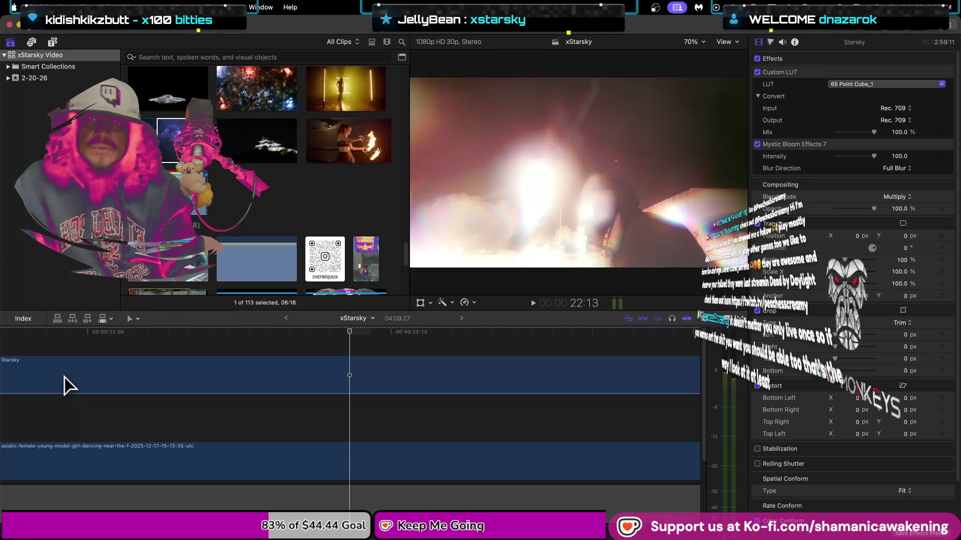
key("super+a")
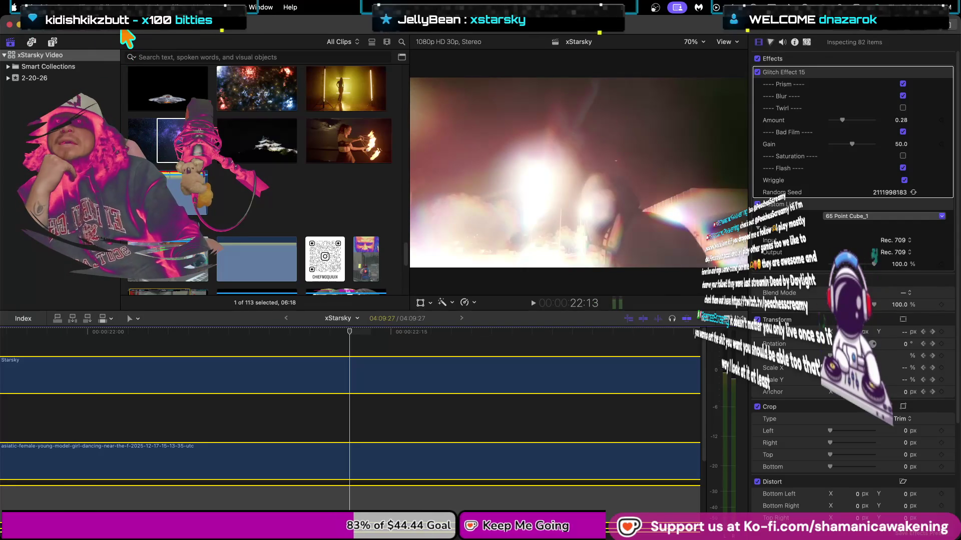
- Start a background render of xStarsky, close Background Tasks, and hide the inspector with Cmd+4
key("super+9")
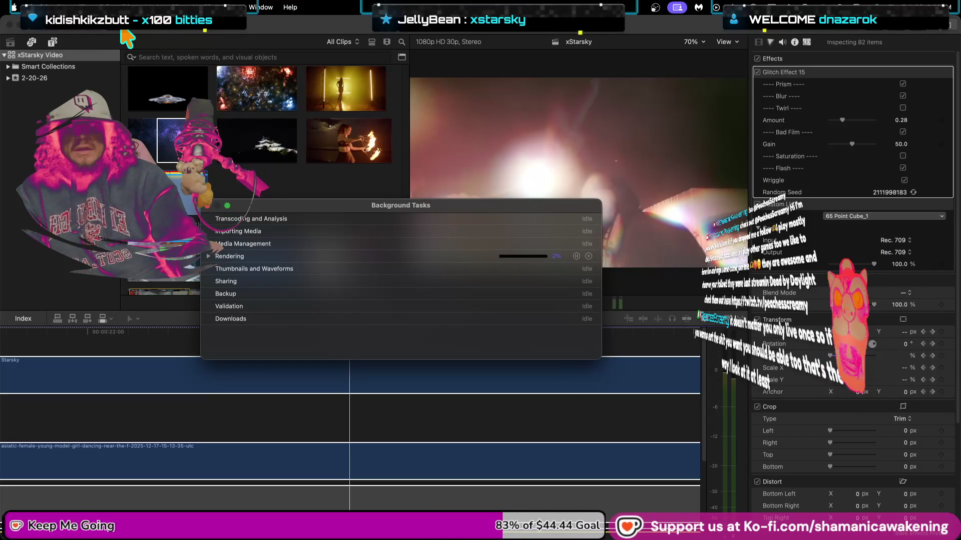
scroll(165, 365, "down", 5)
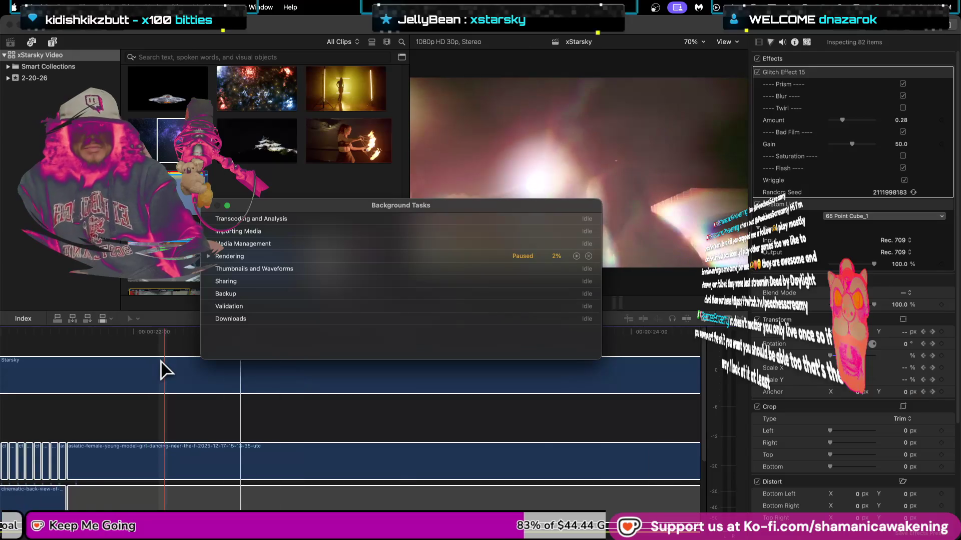
scroll(162, 371, "down", 3)
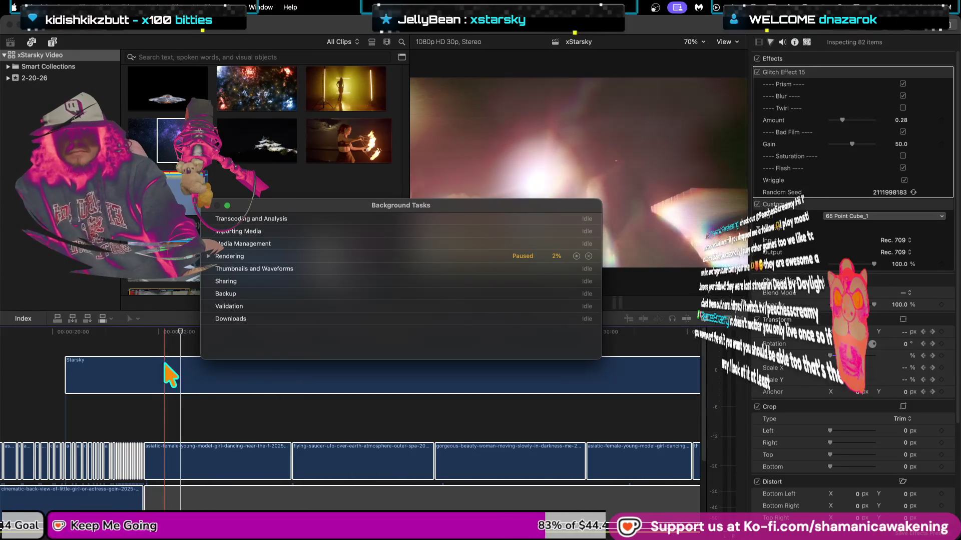
left_click(208, 206)
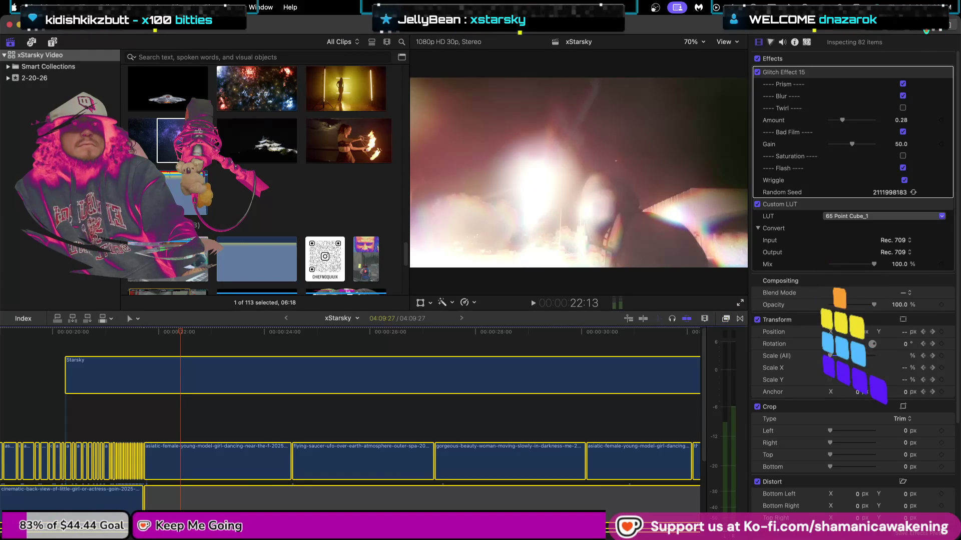
key("super+4")
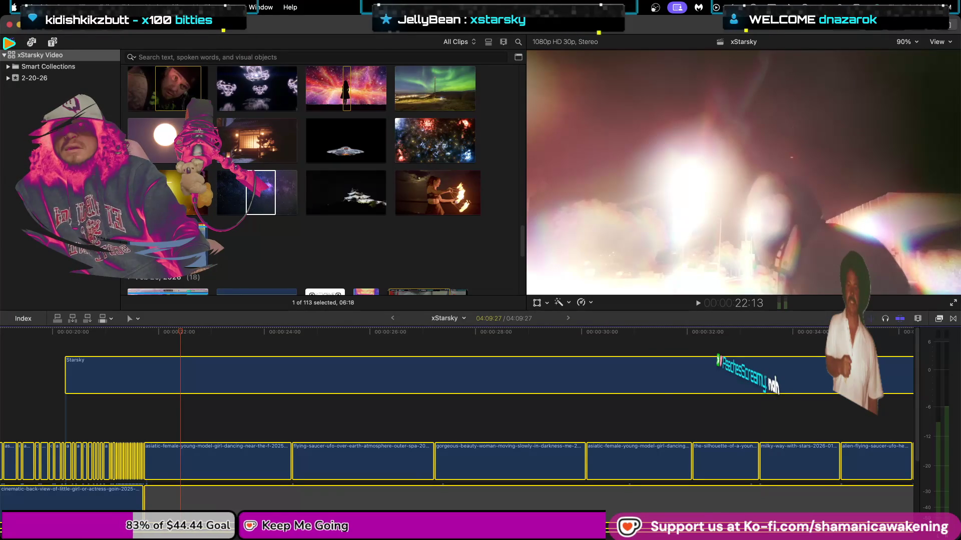
- Select all timeline clips, hide the clip browser to widen the viewer, and switch to Spotify in Chrome
left_click(2, 13)
left_click(2, 14)
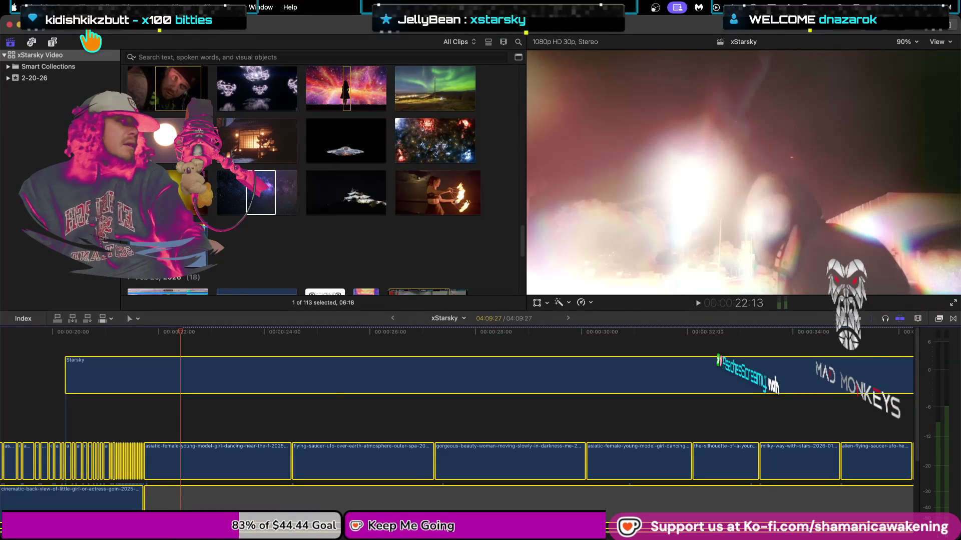
left_click(90, 40)
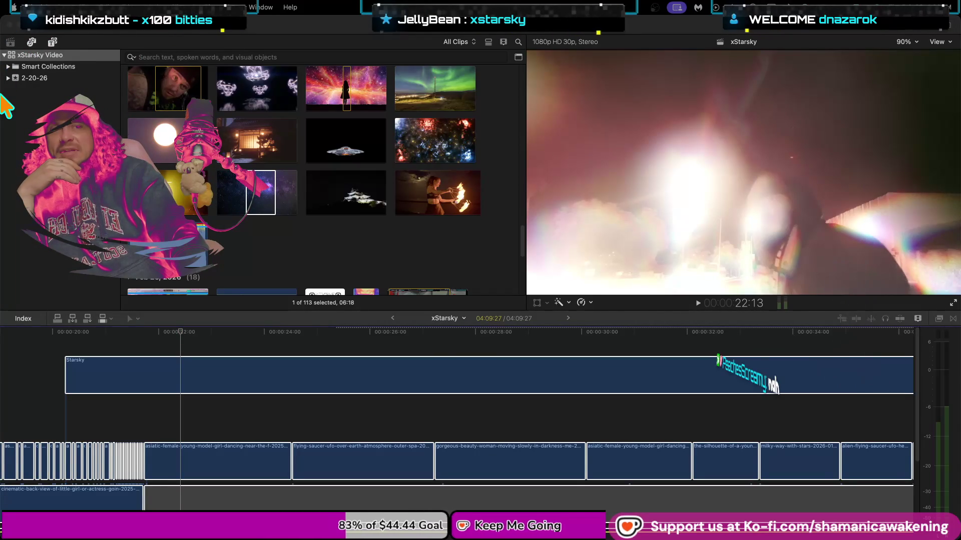
key("super+a")
left_click(13, 8)
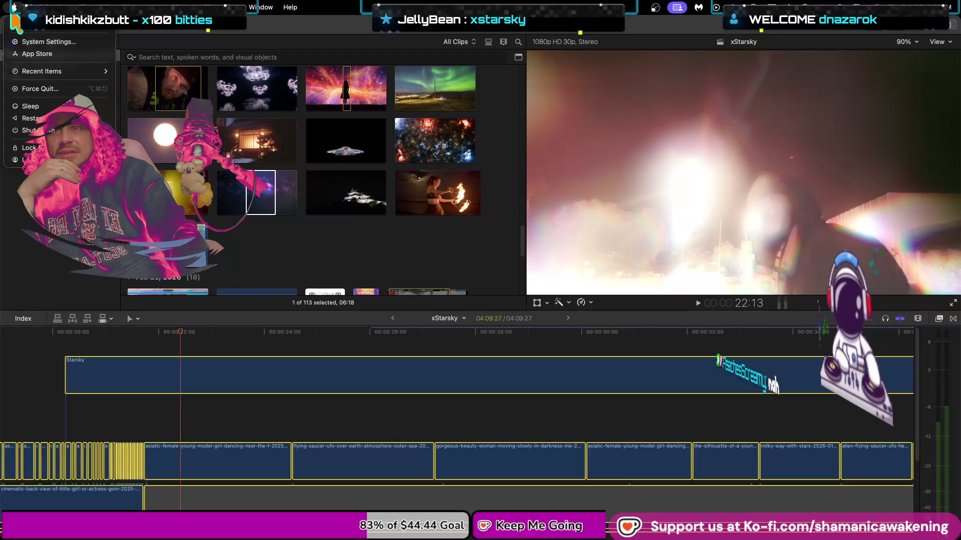
key("Escape")
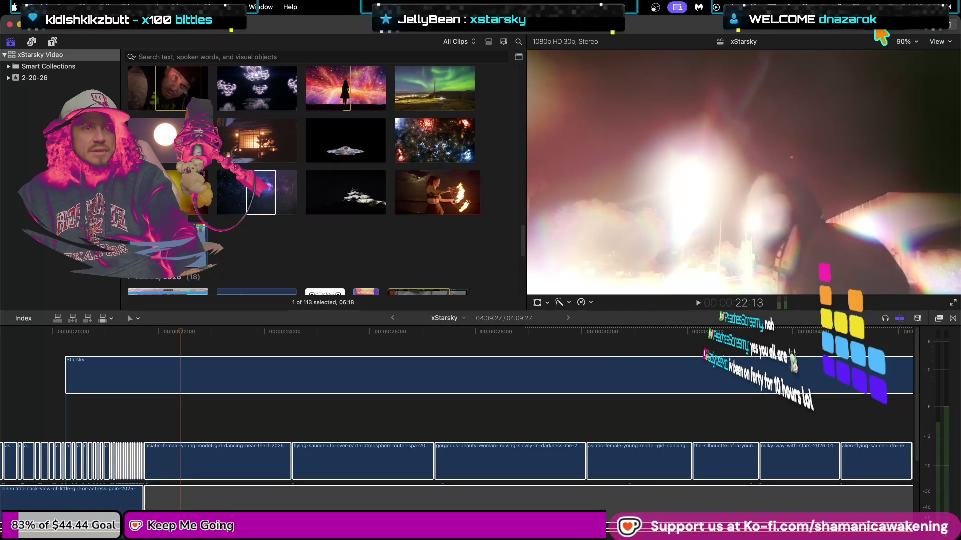
left_click(917, 31)
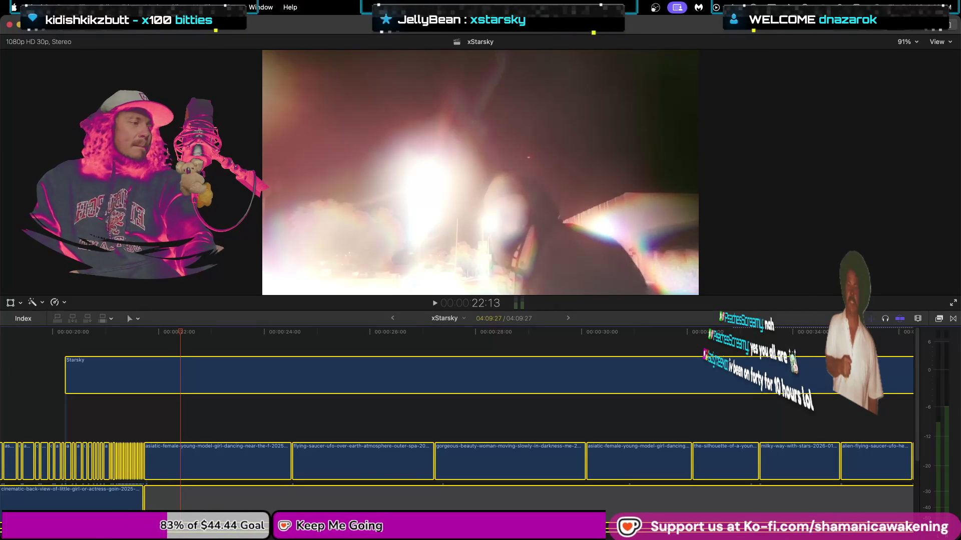
key("super+Tab")
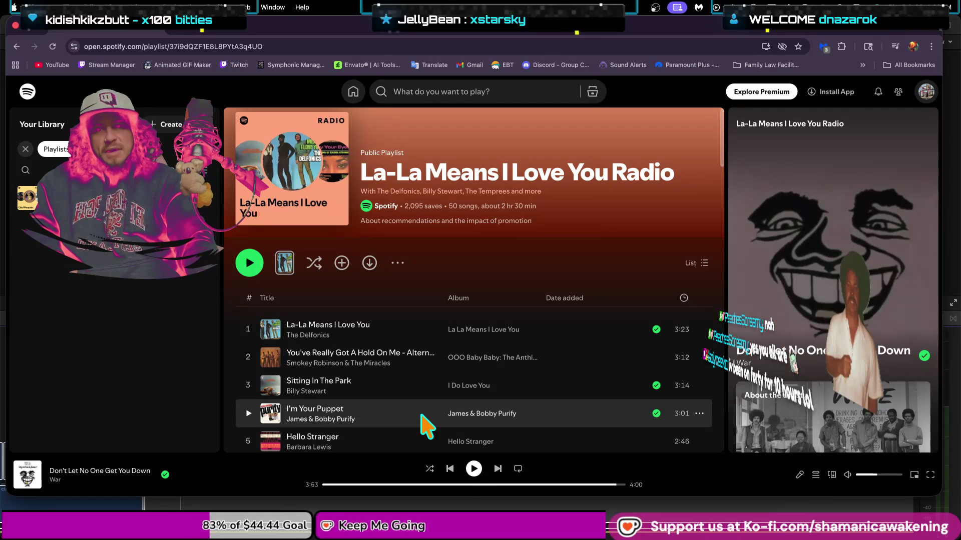
- Start the La-La Means I Love You Radio playlist and check the Connect to a device list
left_click(473, 469)
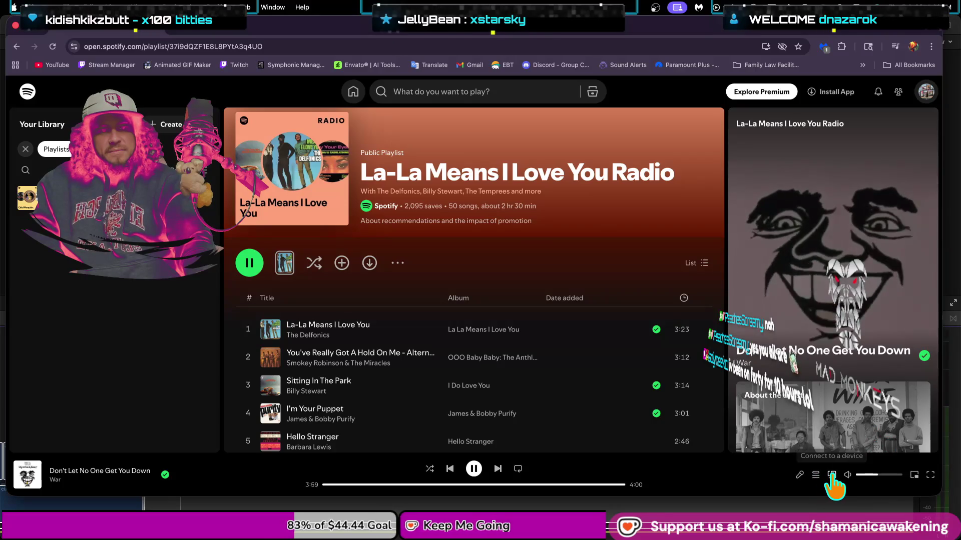
left_click(831, 474)
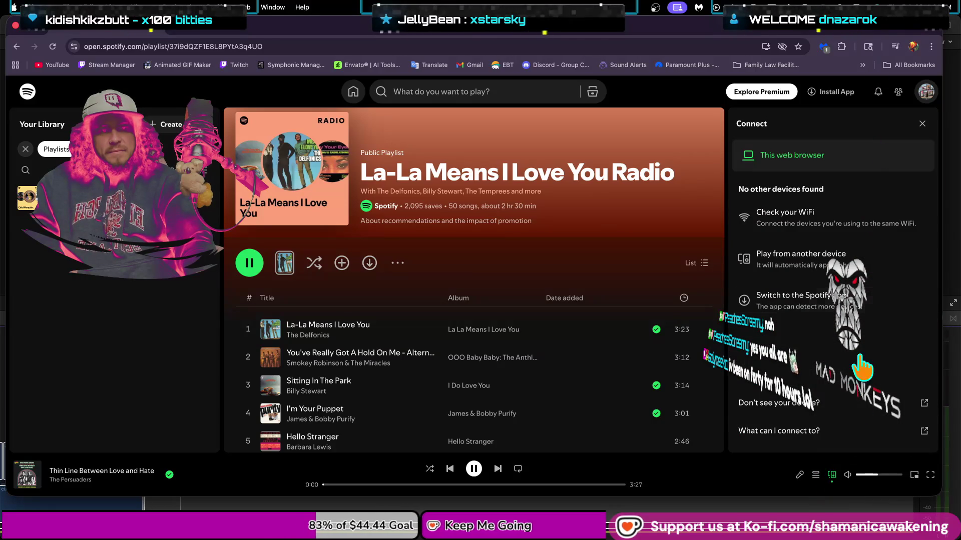
left_click(922, 123)
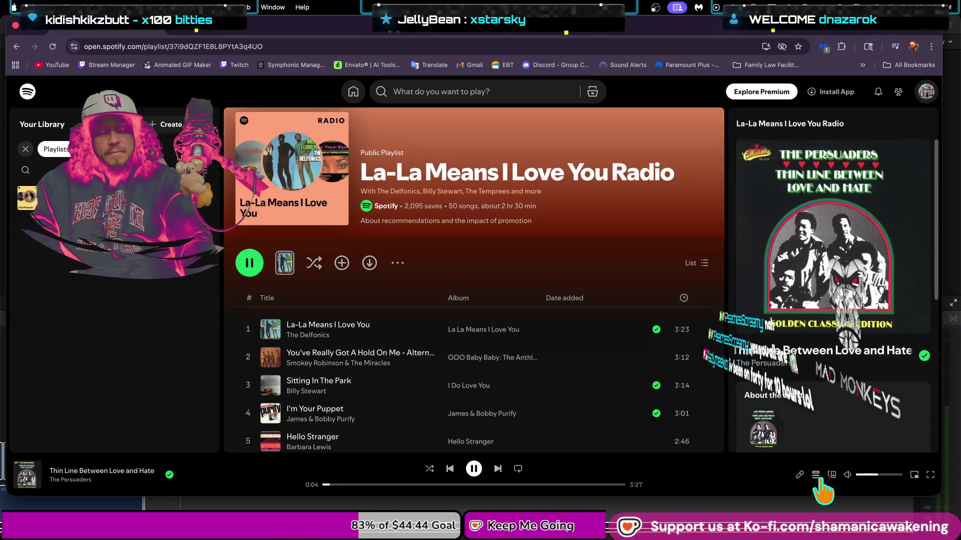
- Play I Do Love You, pop it into the miniplayer, then return it to the Spotify tab
scroll(492, 402, "down", 1)
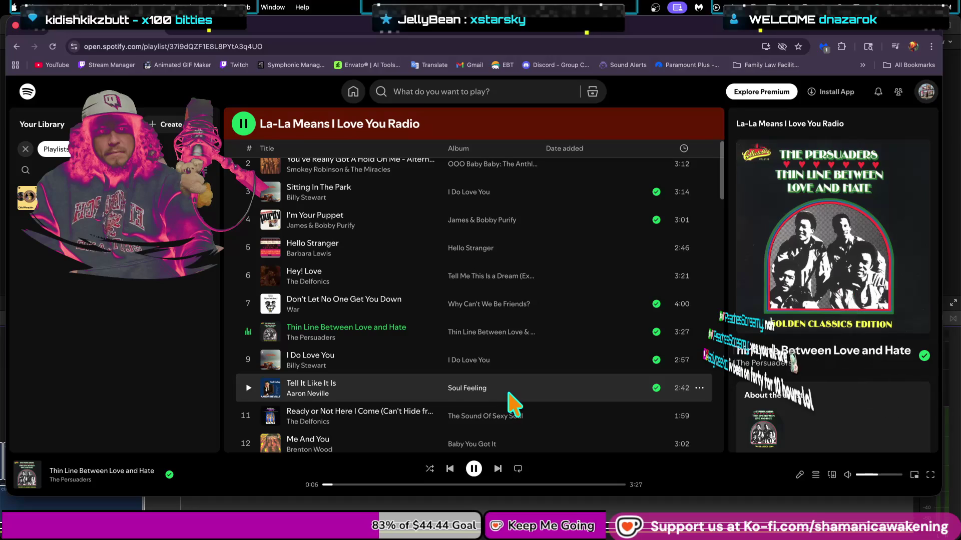
left_click(244, 364)
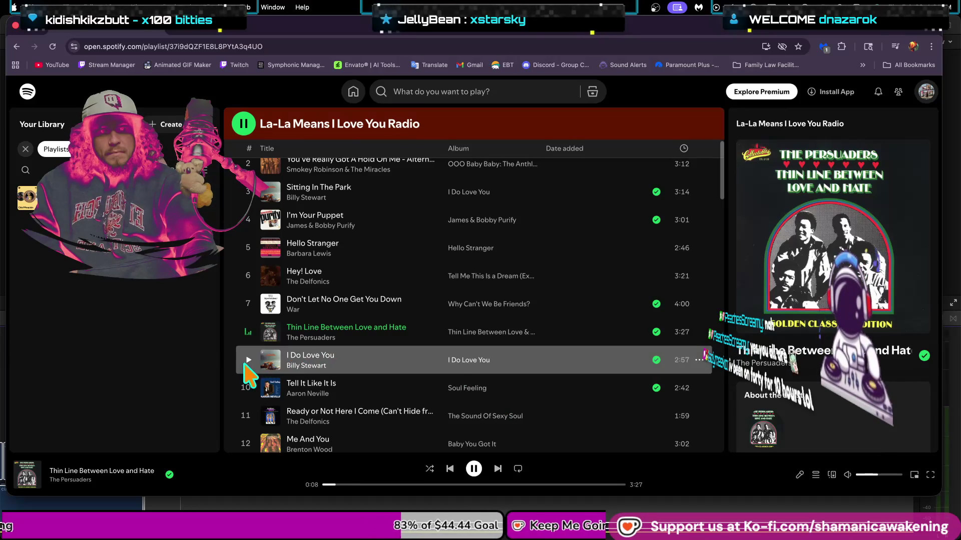
left_click(249, 360)
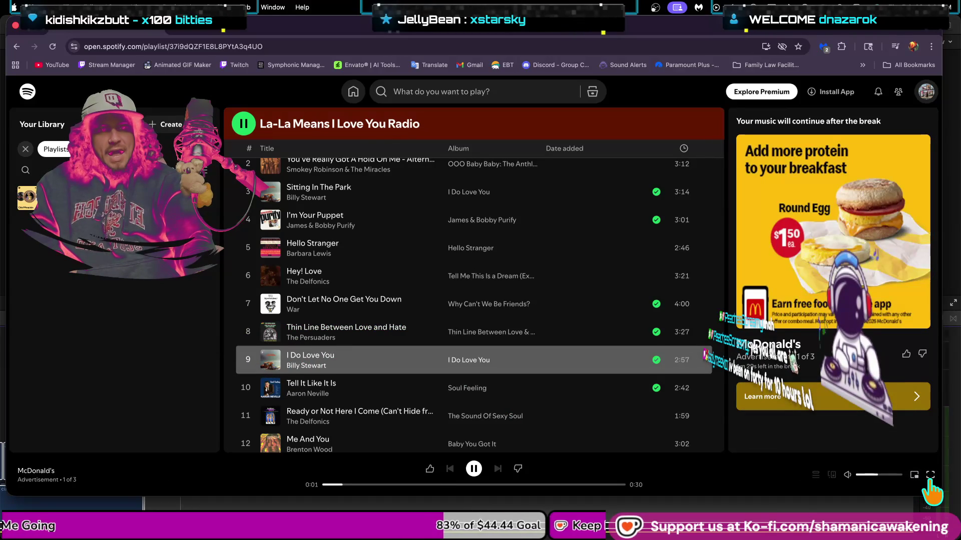
left_click(913, 475)
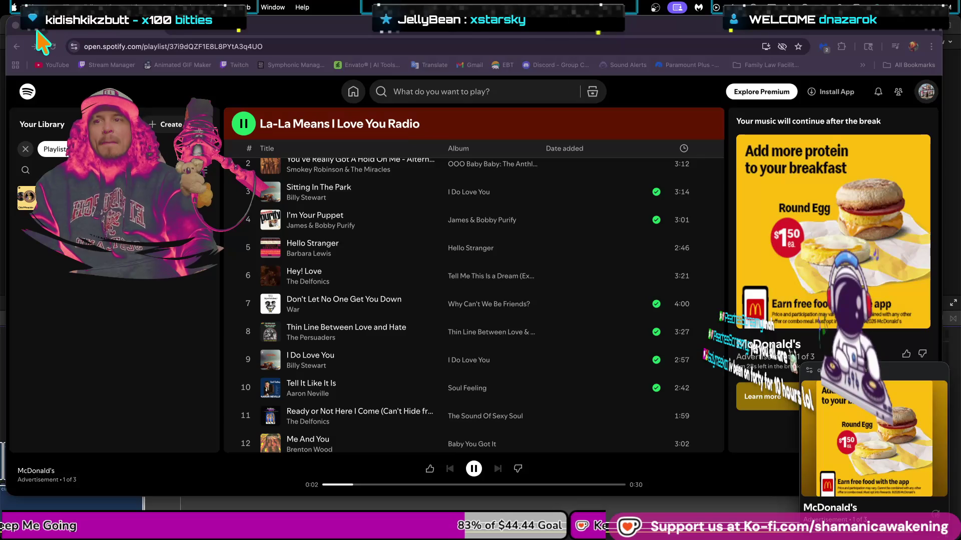
key("super+Tab")
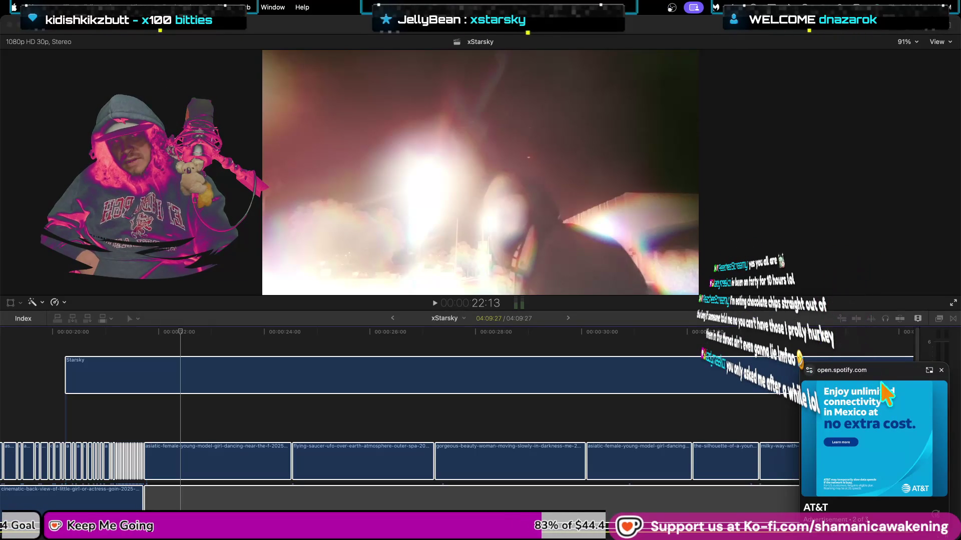
left_click(809, 370)
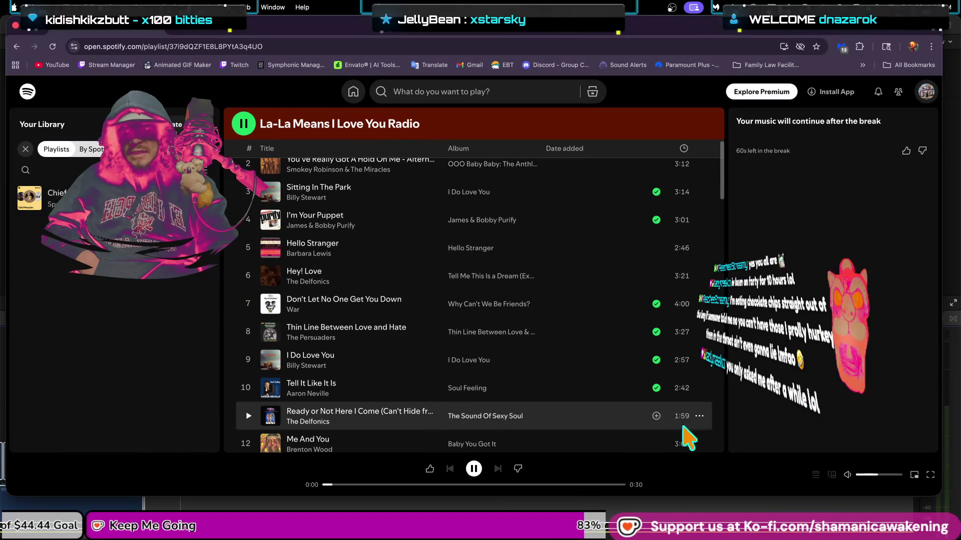
- Reload Spotify, play Tell It Like It Is at maximum volume, and open it in the miniplayer
left_click(53, 46)
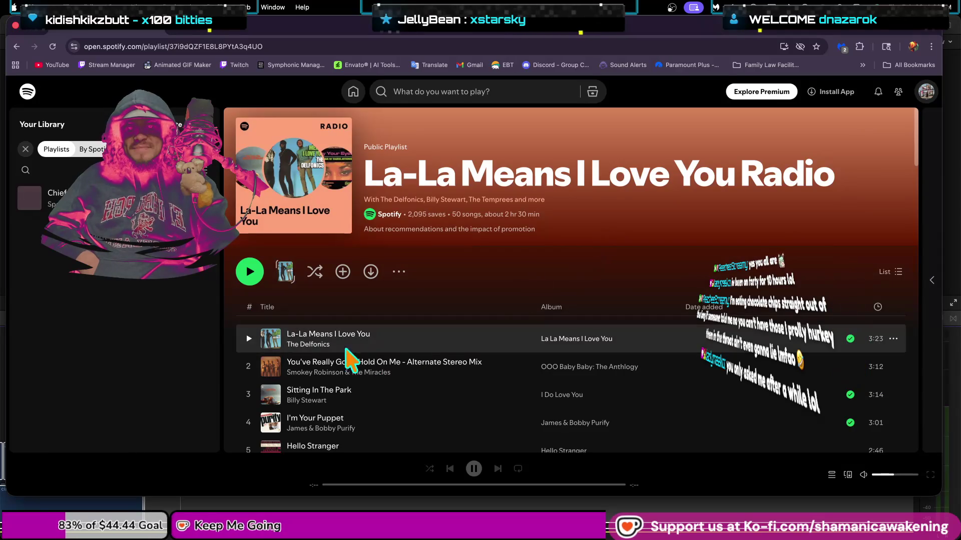
scroll(440, 360, "down", 3)
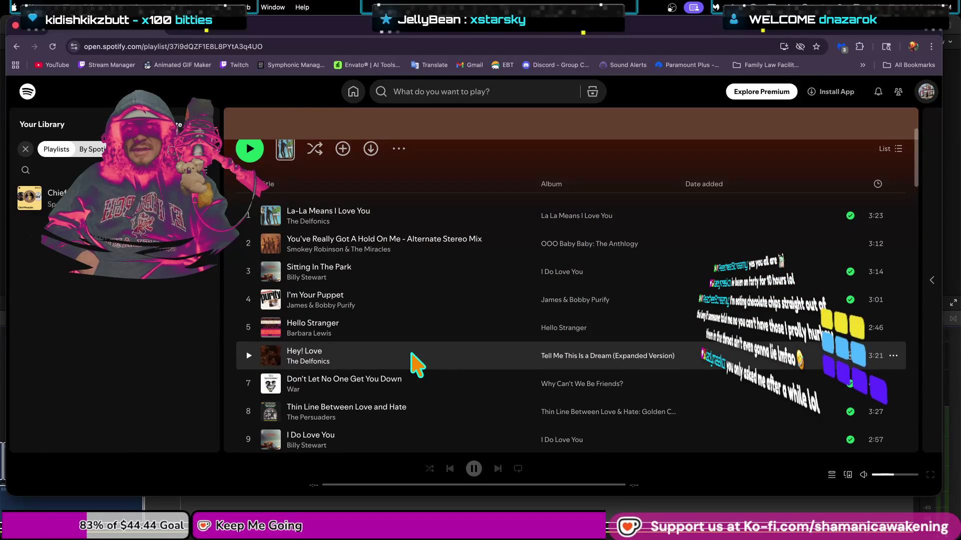
scroll(418, 364, "down", 2)
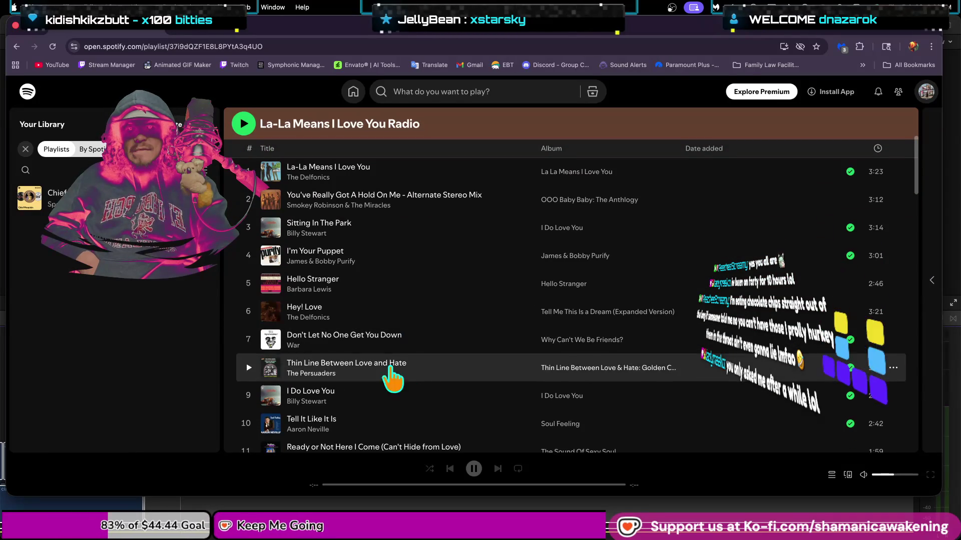
scroll(255, 400, "down", 1)
scroll(252, 396, "down", 1)
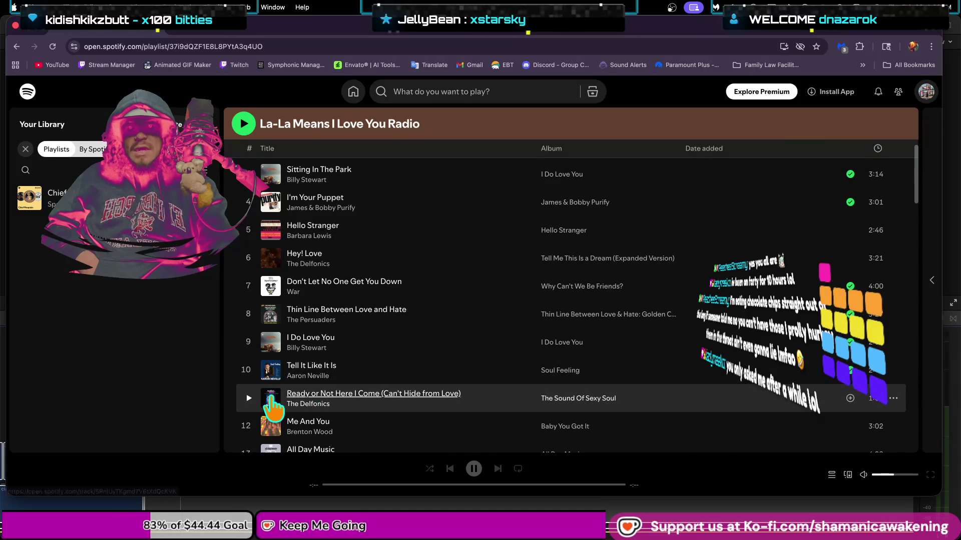
left_click(250, 369)
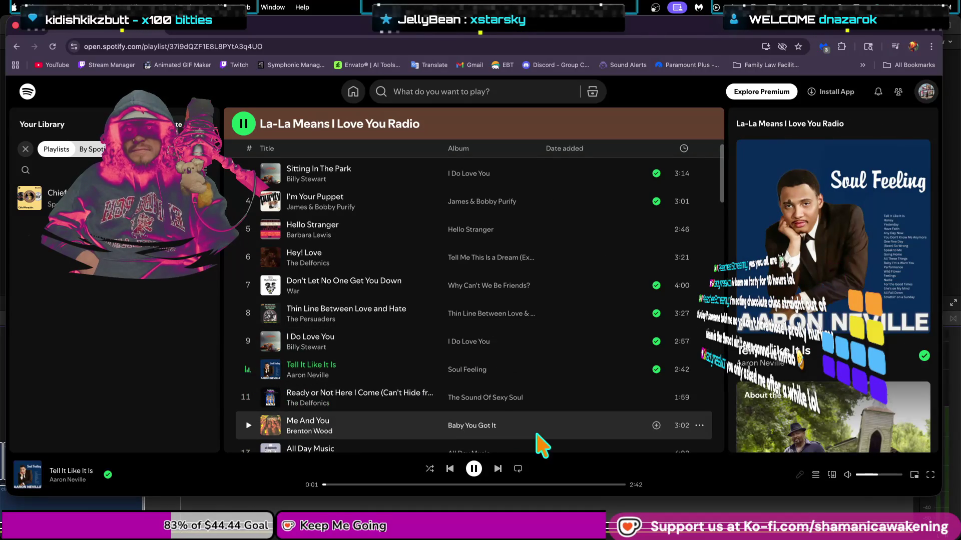
left_click_drag(877, 474, 902, 475)
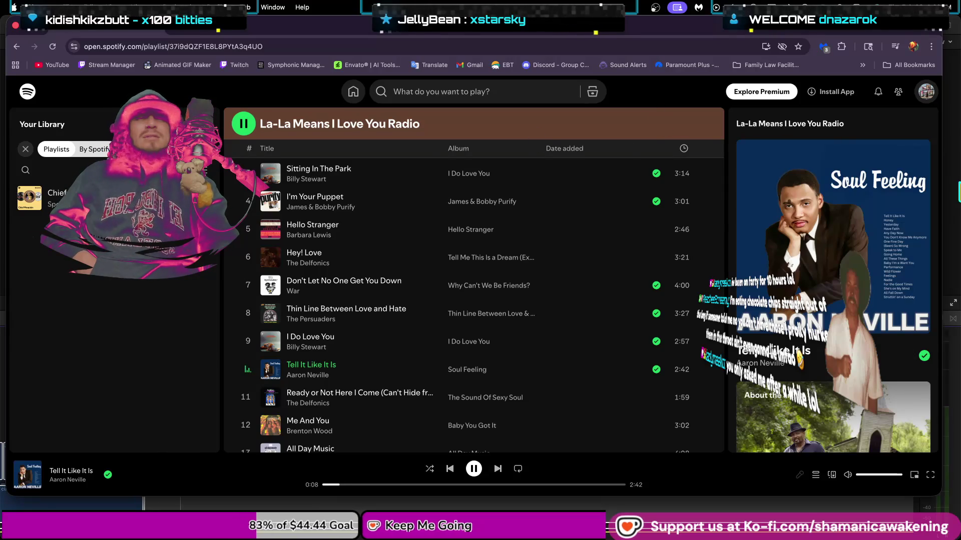
left_click(914, 475)
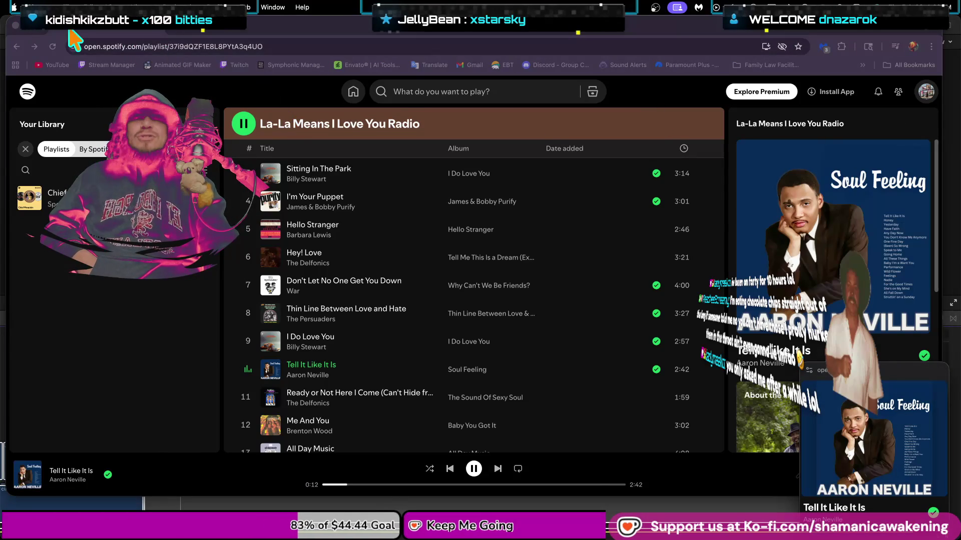
- Minimize Chrome to reveal the xStarsky project with the Spotify miniplayer floating over it
left_click(26, 26)
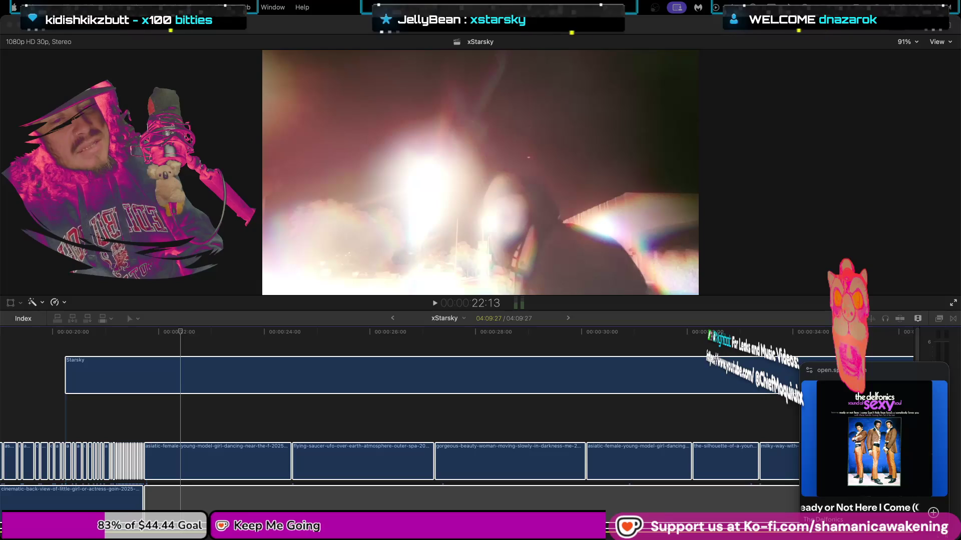
mouse_move(874, 504)
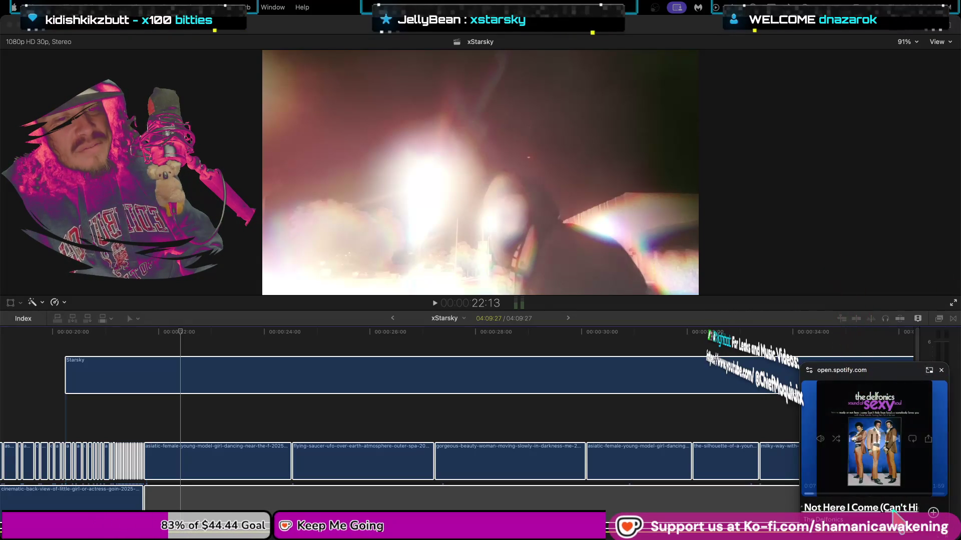
- Expand the miniplayer back to the full La-La Means I Love You Radio playlist and lower the volume
left_click(927, 370)
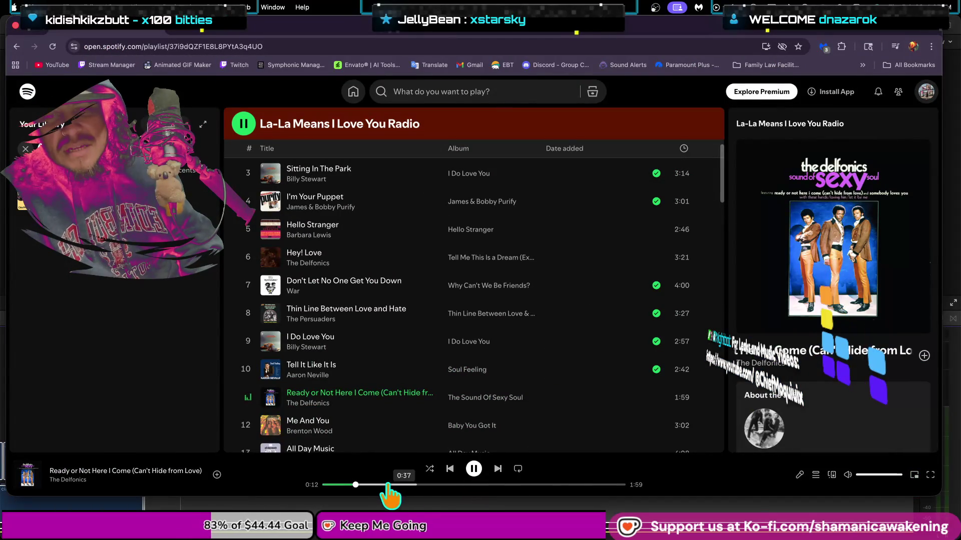
left_click_drag(890, 475, 873, 481)
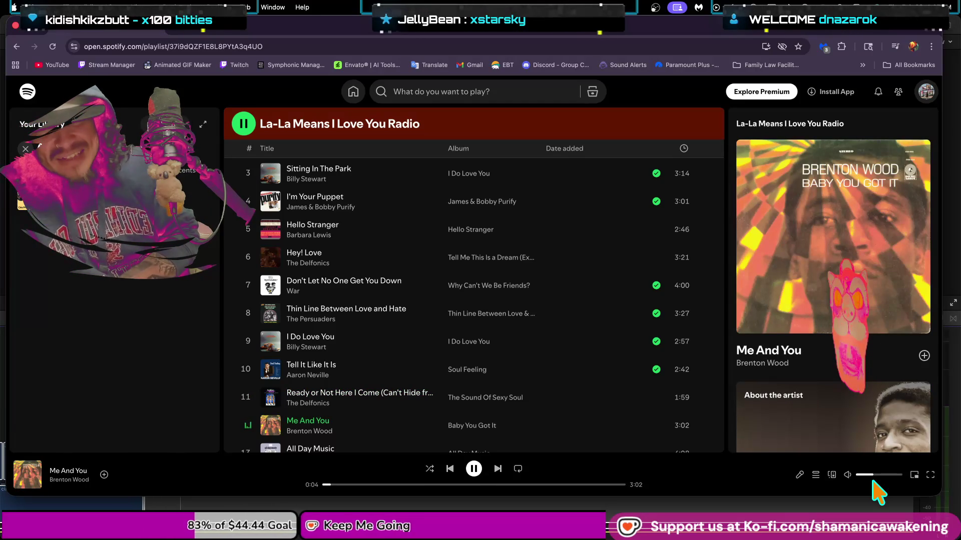
- Scroll down the playlist and play Try Me
scroll(428, 303, "down", 3)
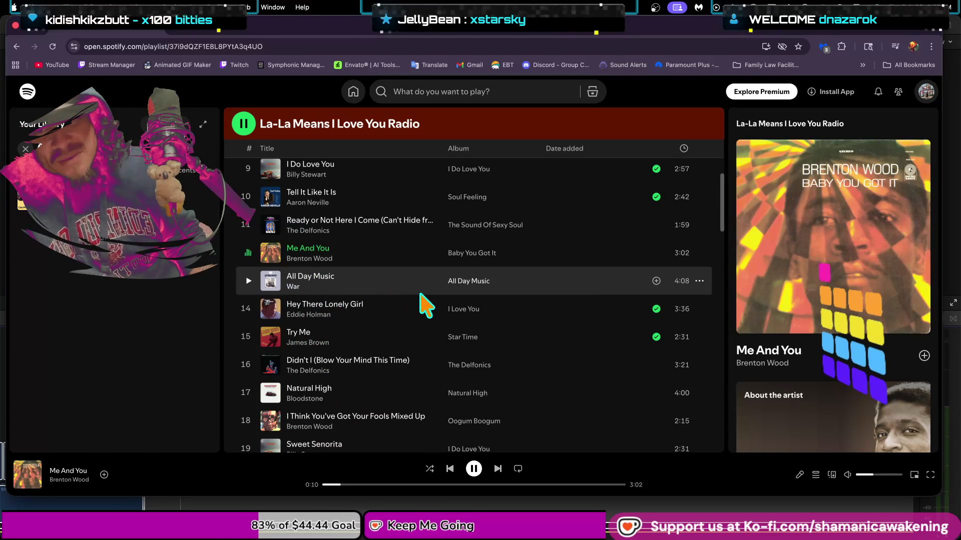
scroll(398, 331, "down", 1)
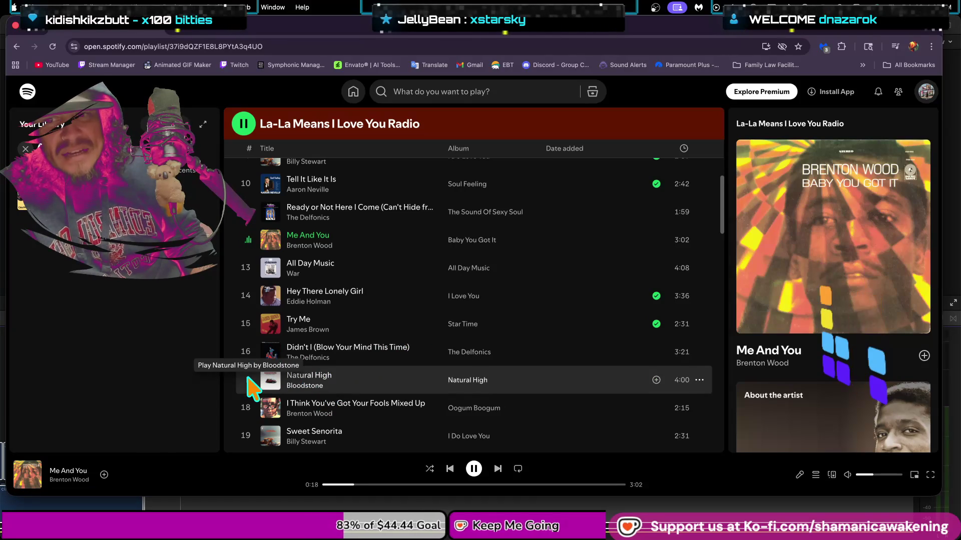
left_click(247, 323)
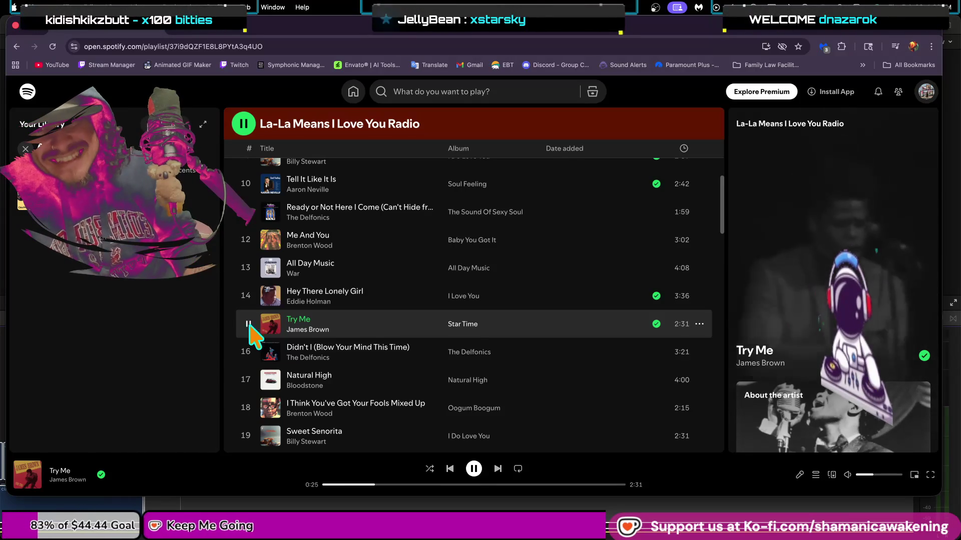
- Switch back to Tell It Like It Is at full volume, then play Bloodstone's Natural High
left_click(247, 184)
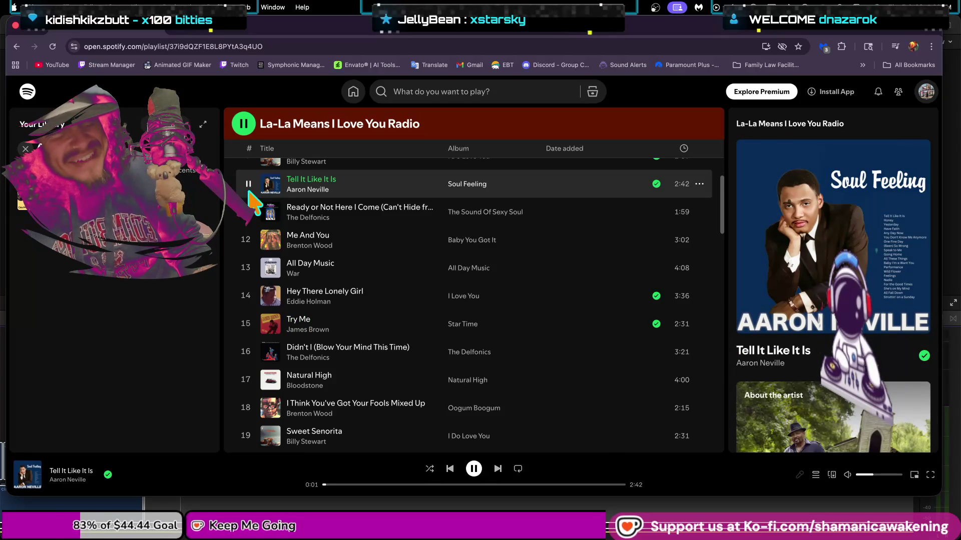
left_click_drag(874, 474, 940, 477)
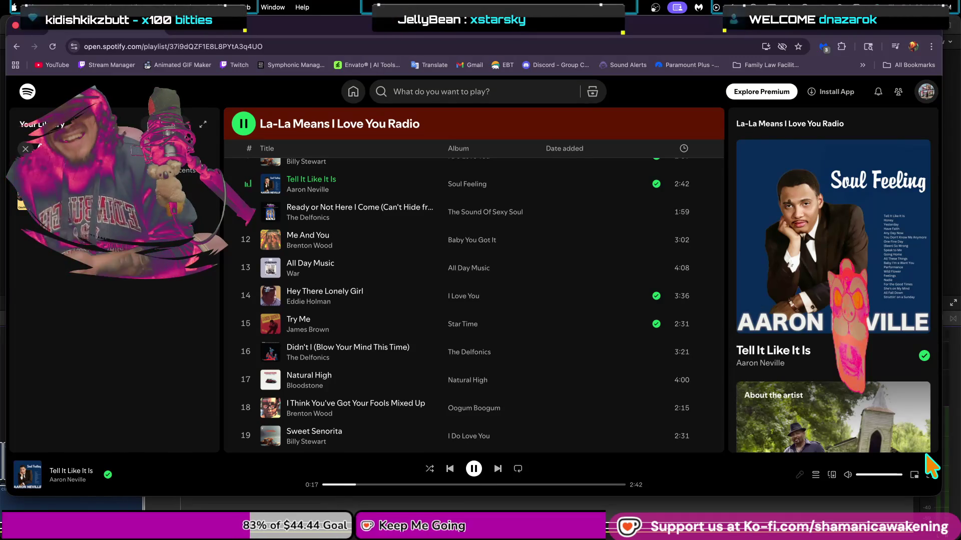
left_click(245, 382)
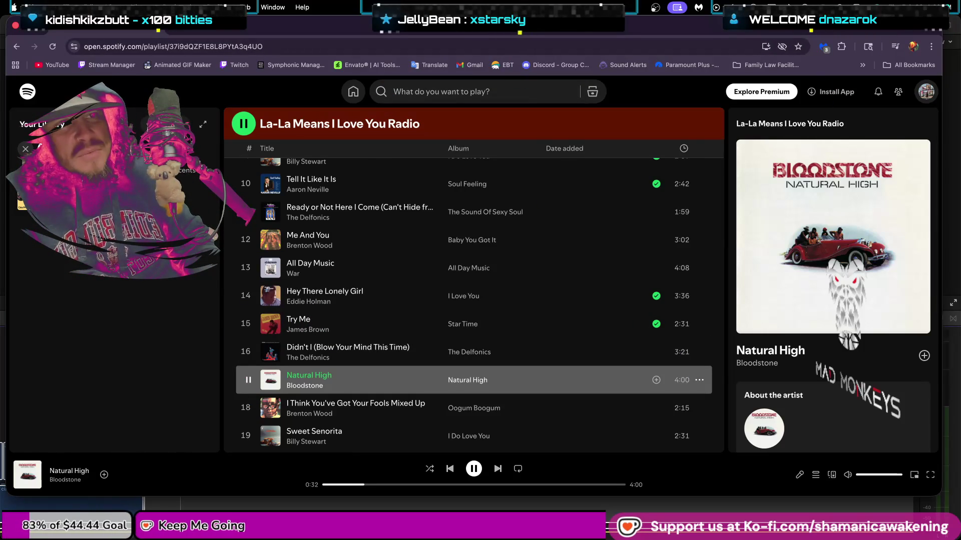
mouse_move(942, 16)
left_mouse_down()
mouse_move(825, 184)
mouse_move(832, 220)
left_mouse_up()
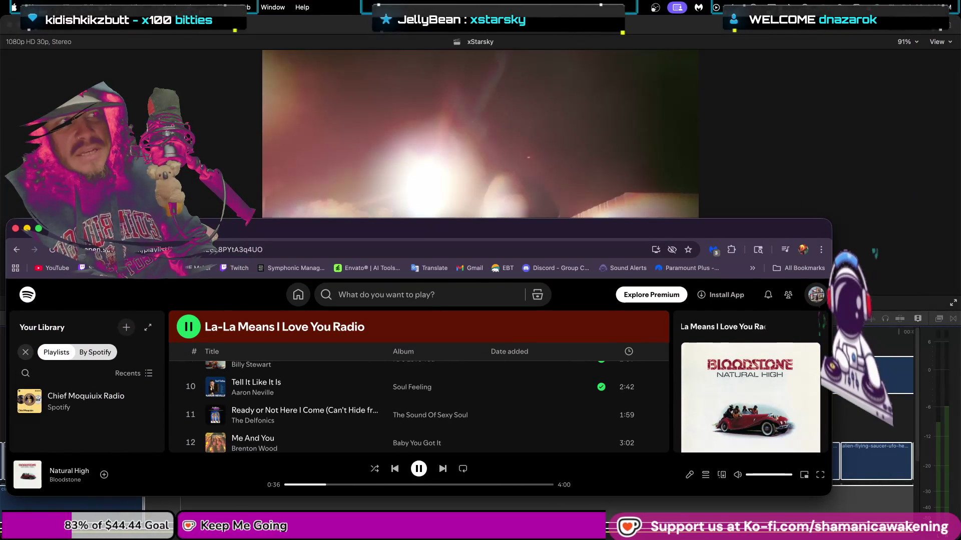
- Move the compact Spotify window up and over so the Final Cut Pro timeline shows beneath it
left_click(429, 249)
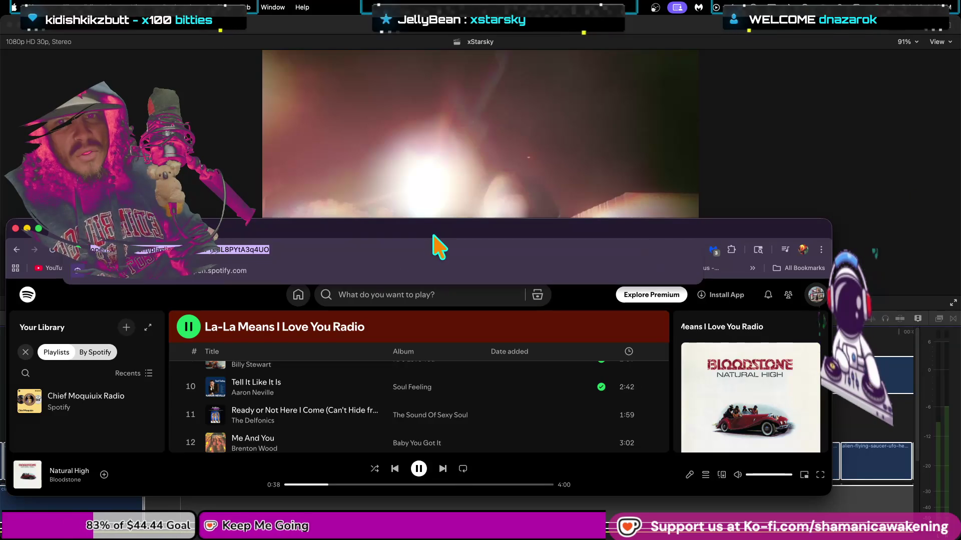
left_click_drag(449, 235, 547, 124)
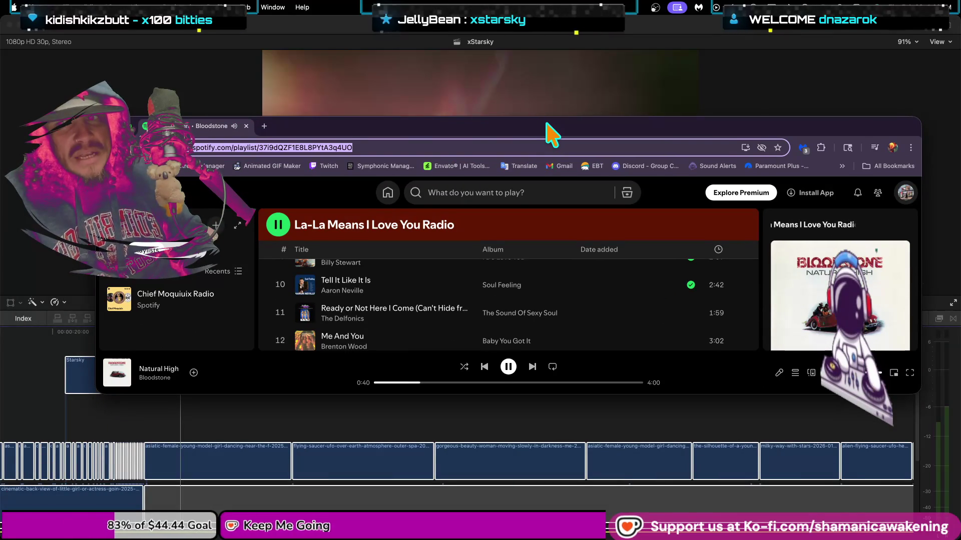
left_click(883, 380)
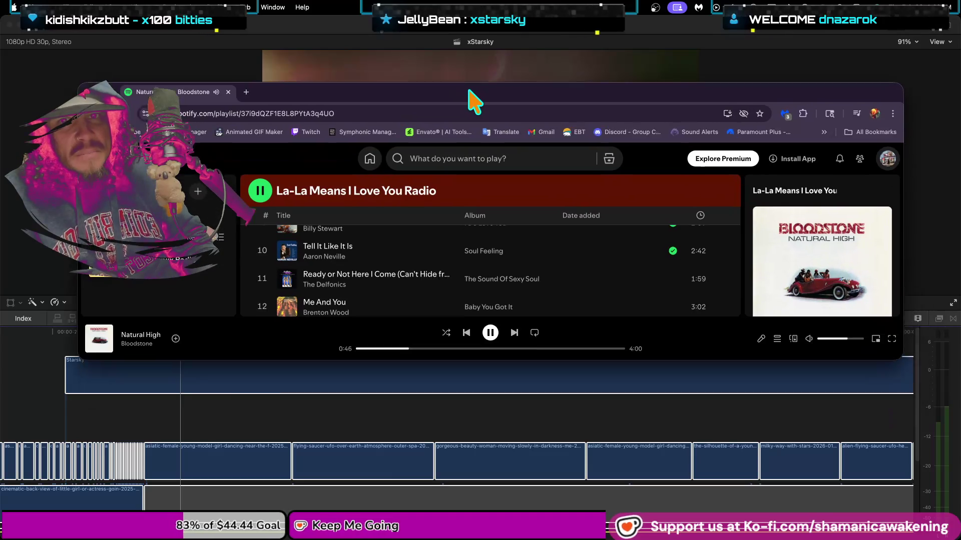
left_click_drag(487, 125, 456, 70)
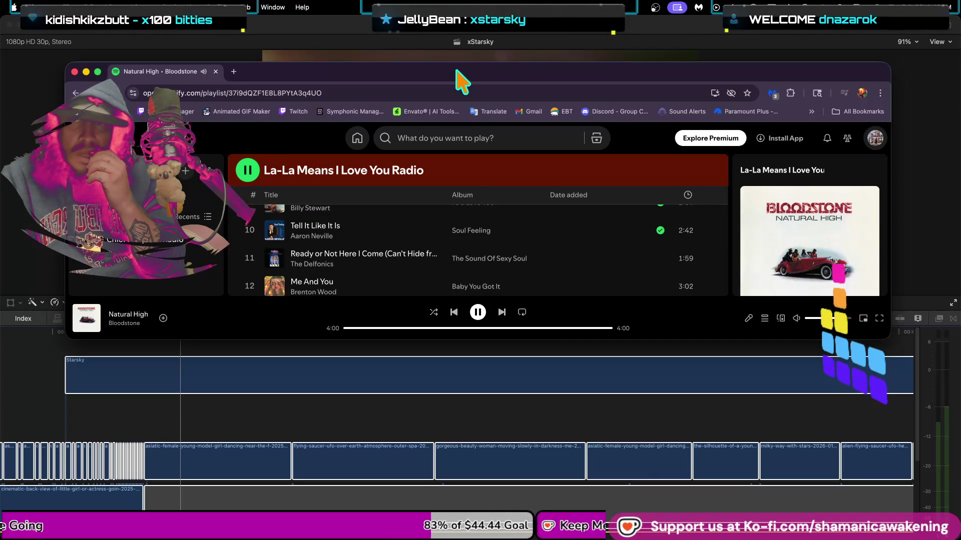
- Bring Final Cut Pro's xStarsky viewer and timeline to the front, putting Spotify behind it
left_click(50, 353)
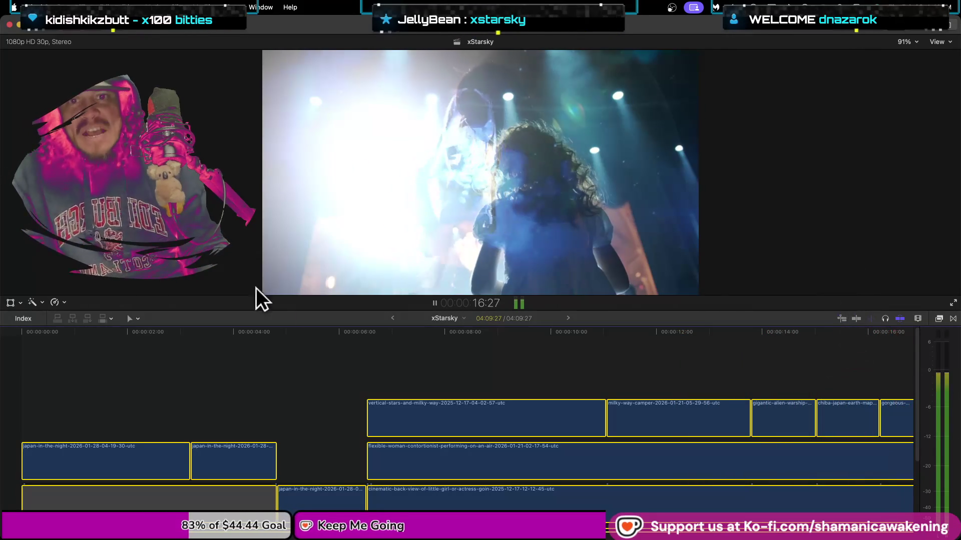
- Stop playback, scrub back to the earth shot and trim the milky-way-camper clip's start later
key("space")
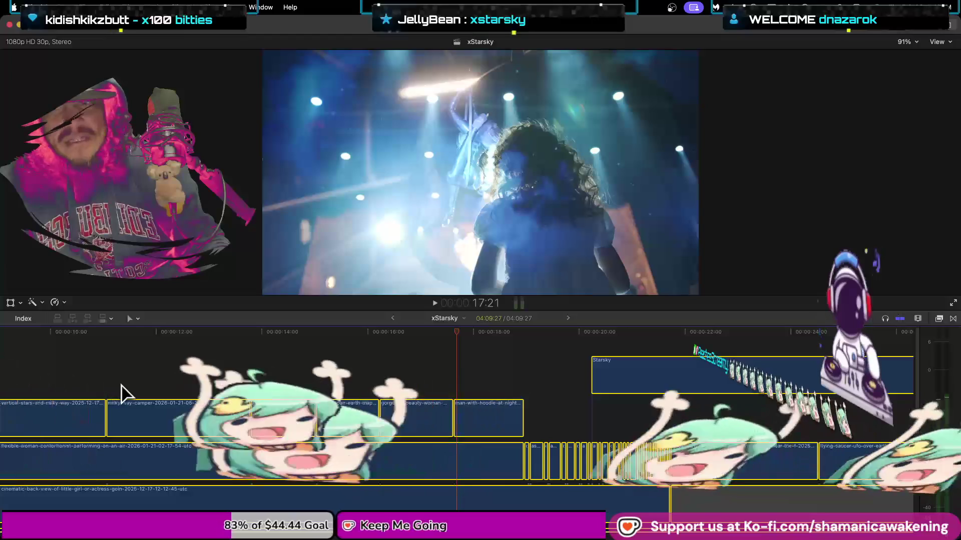
left_click_drag(457, 341, 361, 345)
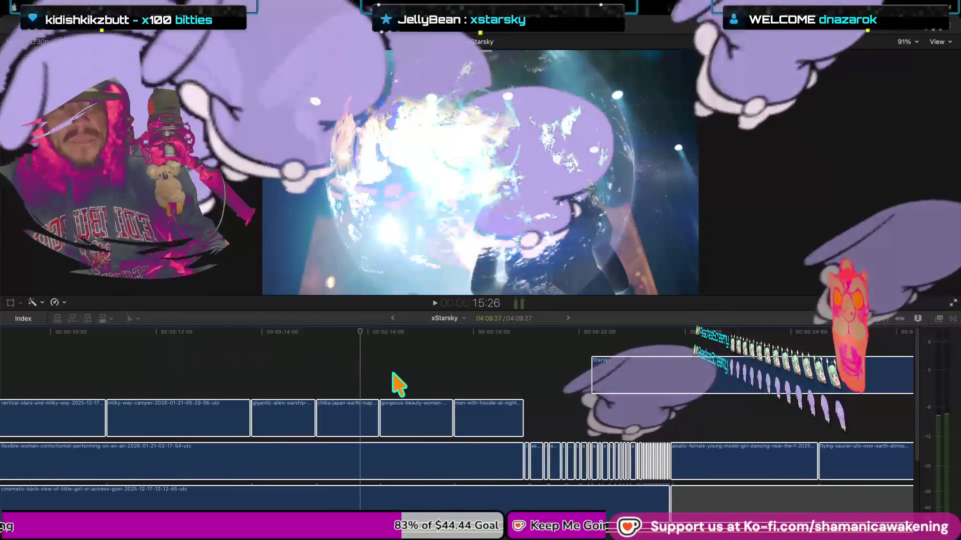
key("super+a")
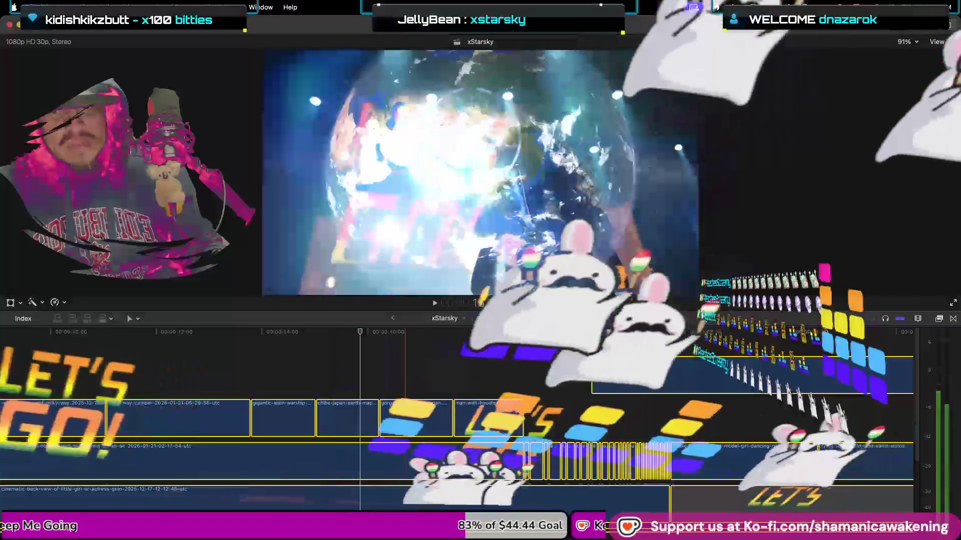
scroll(58, 500, "left", 5)
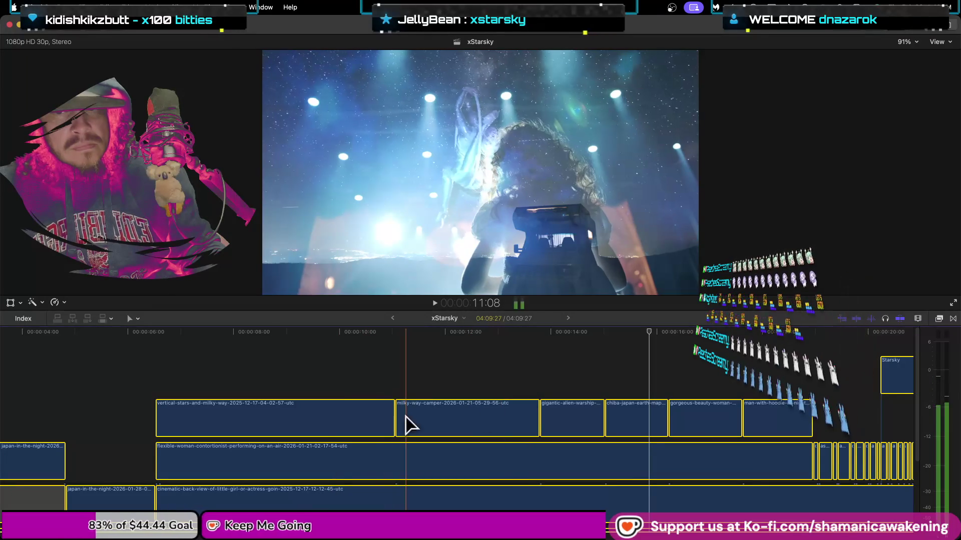
left_click_drag(400, 424, 407, 424)
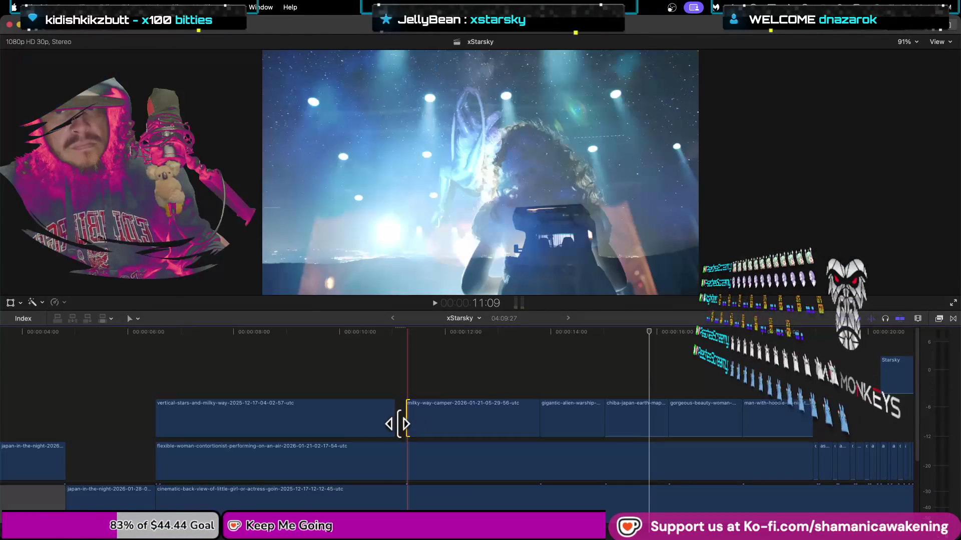
- Retime the milky-way-camper to gigantic-alien cut, zoom in and preview it
left_click(399, 423)
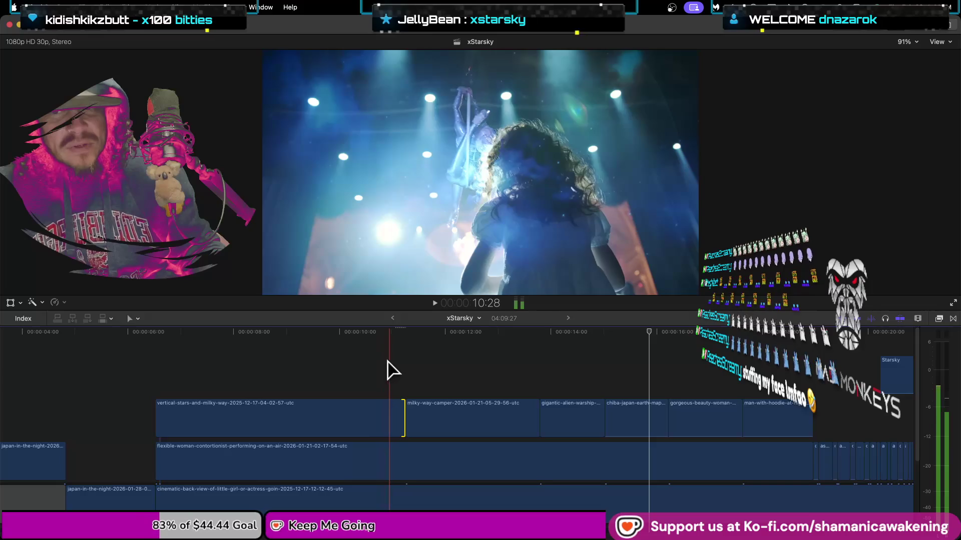
left_click(233, 368)
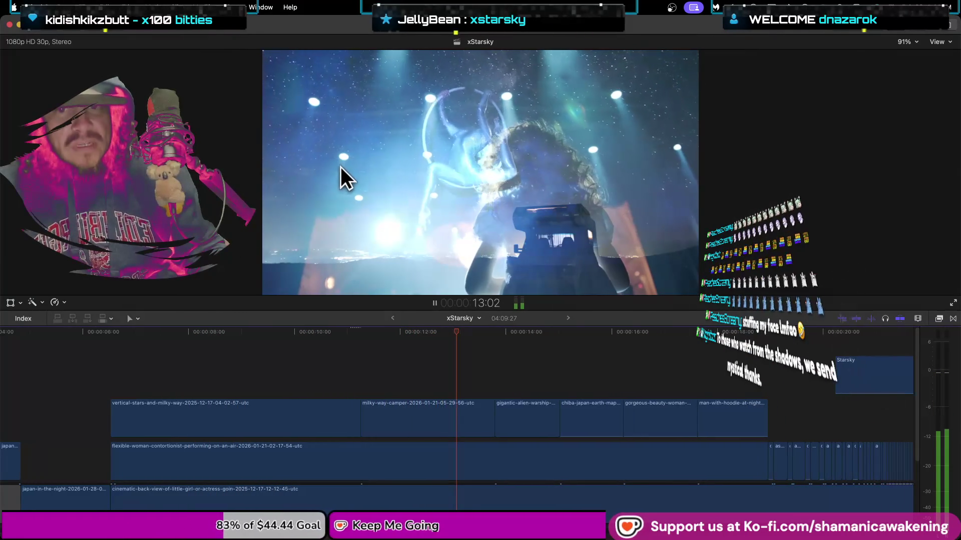
key("space")
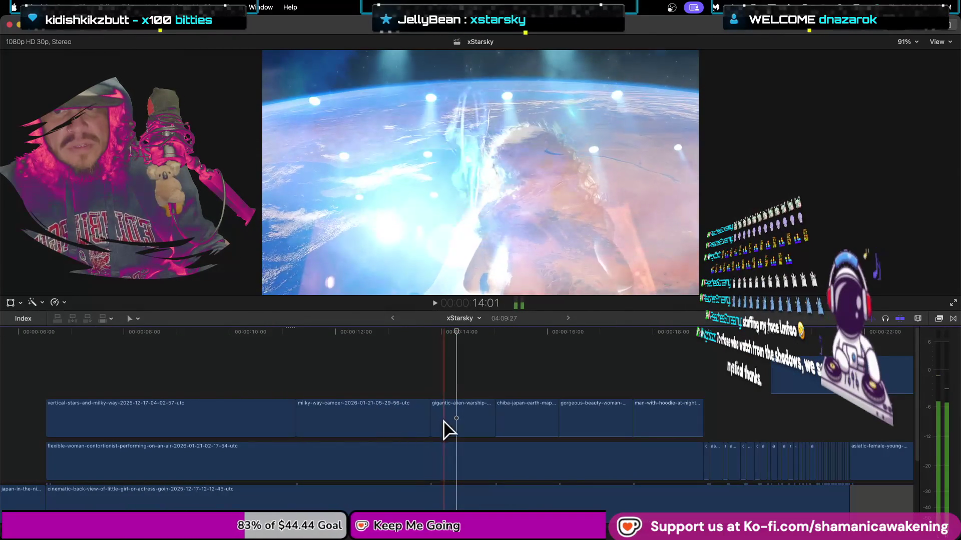
left_click_drag(439, 423, 426, 430)
key("super+equal")
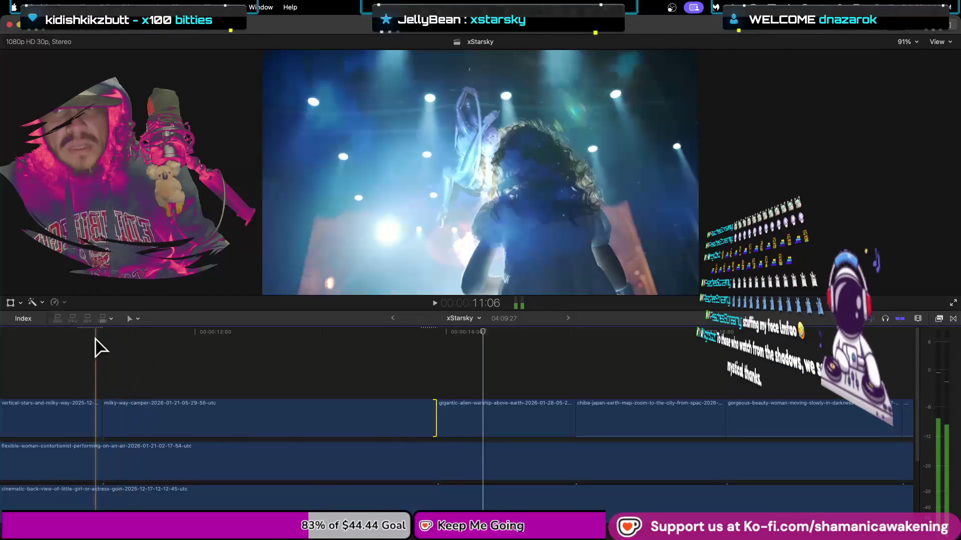
key("space")
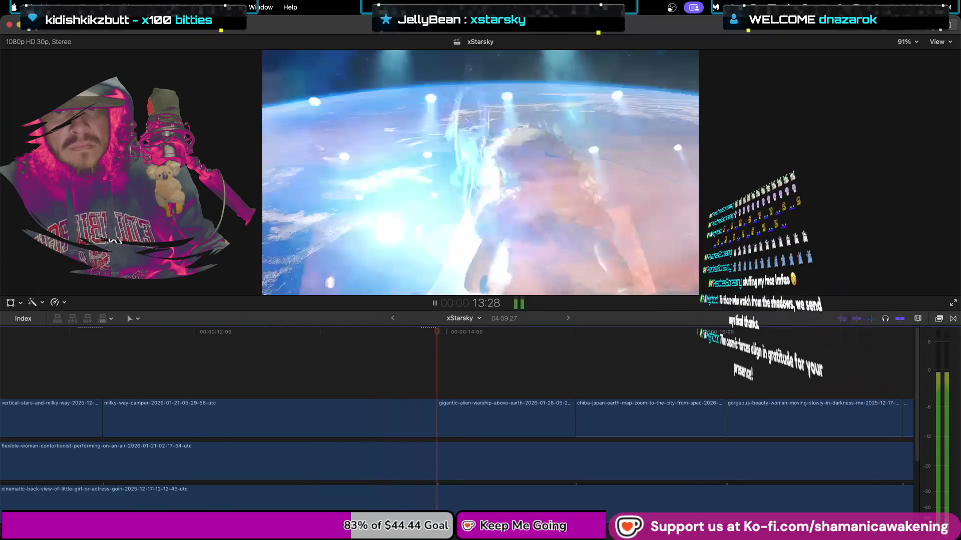
key("space")
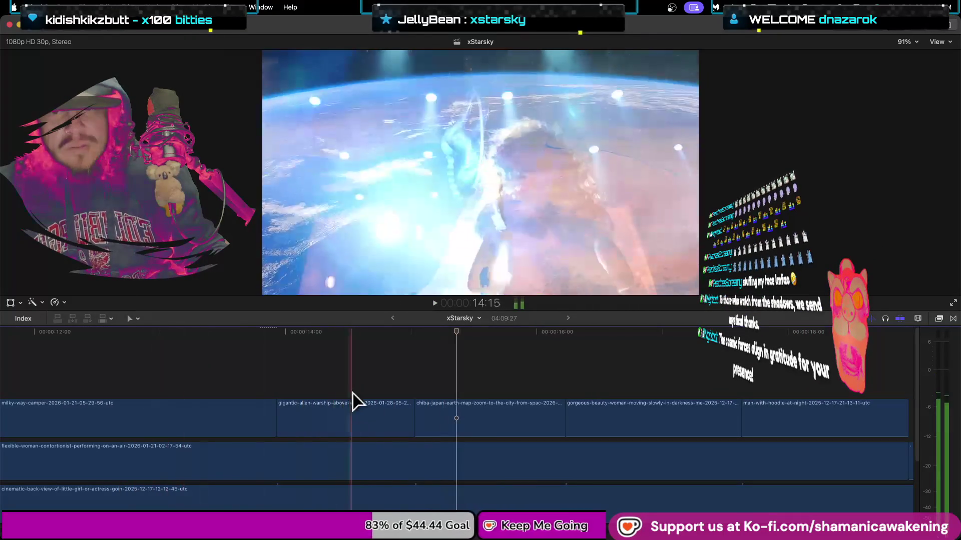
- Trim the cut between the gigantic-alien and chiba clips and play it back
left_click_drag(418, 421, 433, 421)
left_click(95, 335)
key("space")
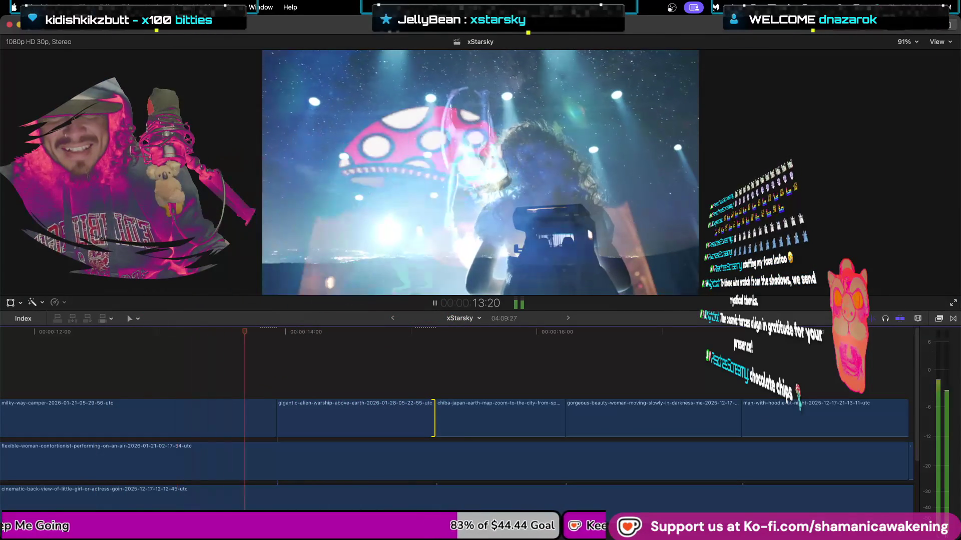
key("space")
- Review from the earlier cut, then push the chiba to gorgeous-beauty cut six frames later
key("Up")
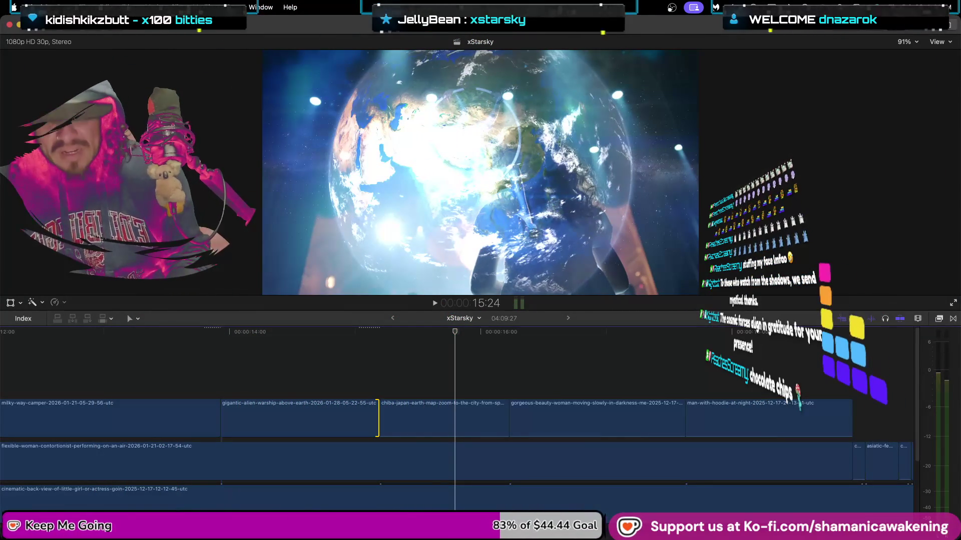
key("Up")
key("space")
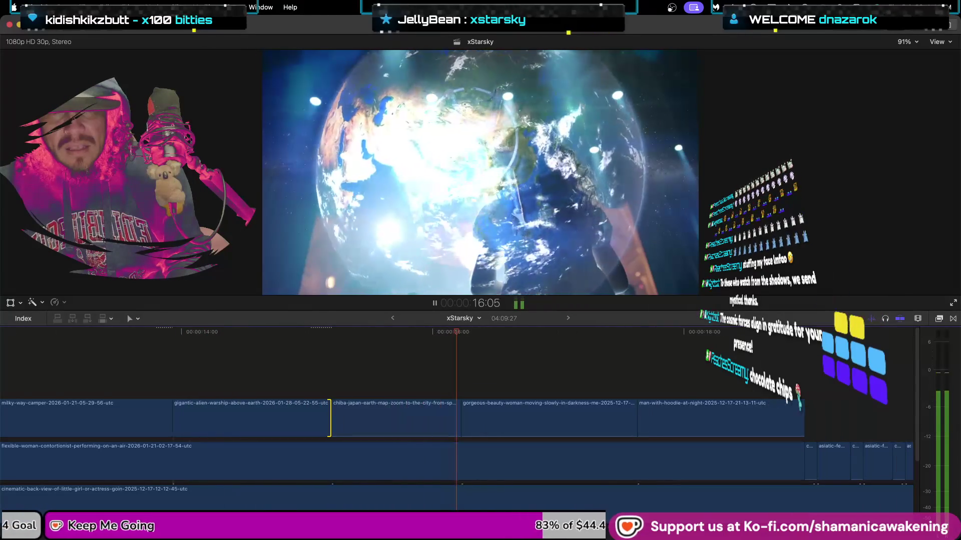
key("space")
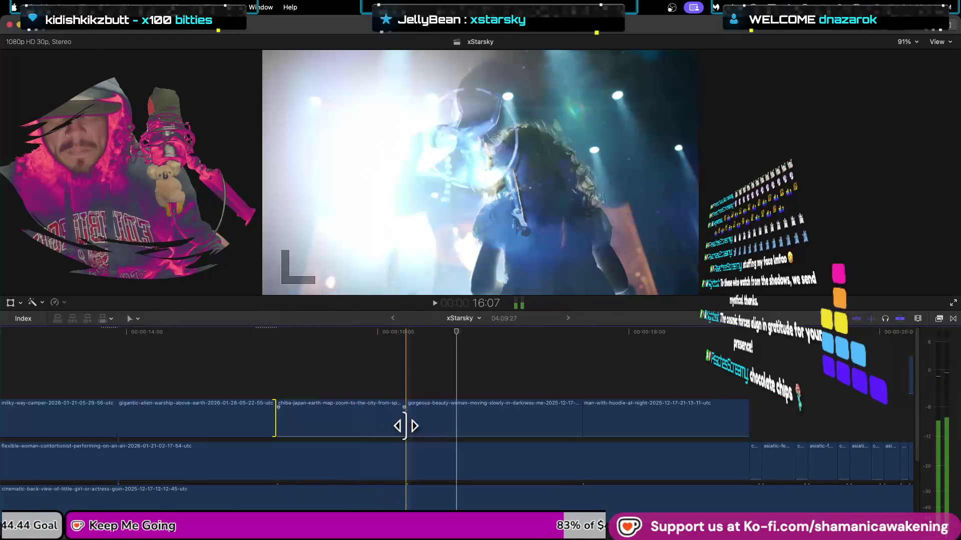
left_click_drag(406, 424, 433, 425)
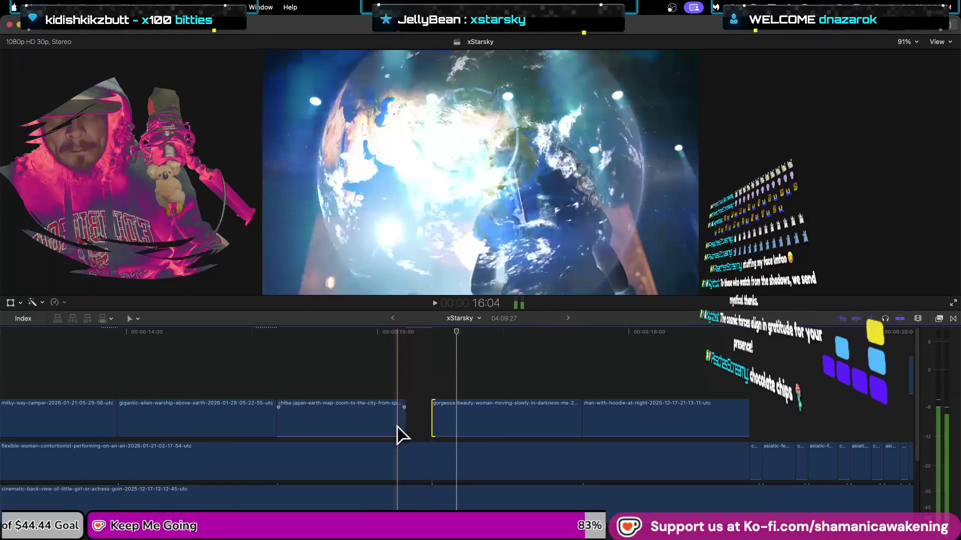
scroll(397, 429, "down", 4)
scroll(408, 370, "down", 3)
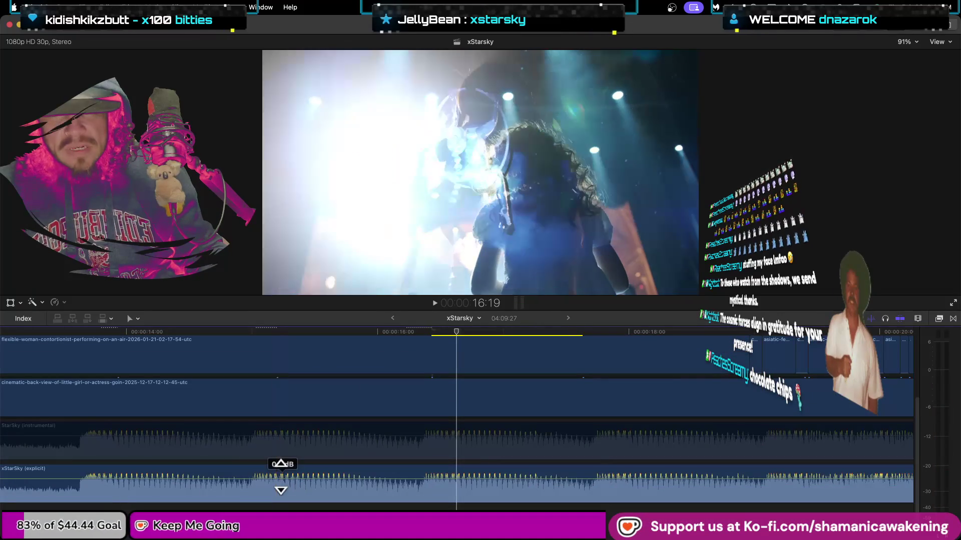
- Move the explicit xStarSky audio above the instrumental, preview it, and lengthen the top-row clip's end
left_click(287, 474)
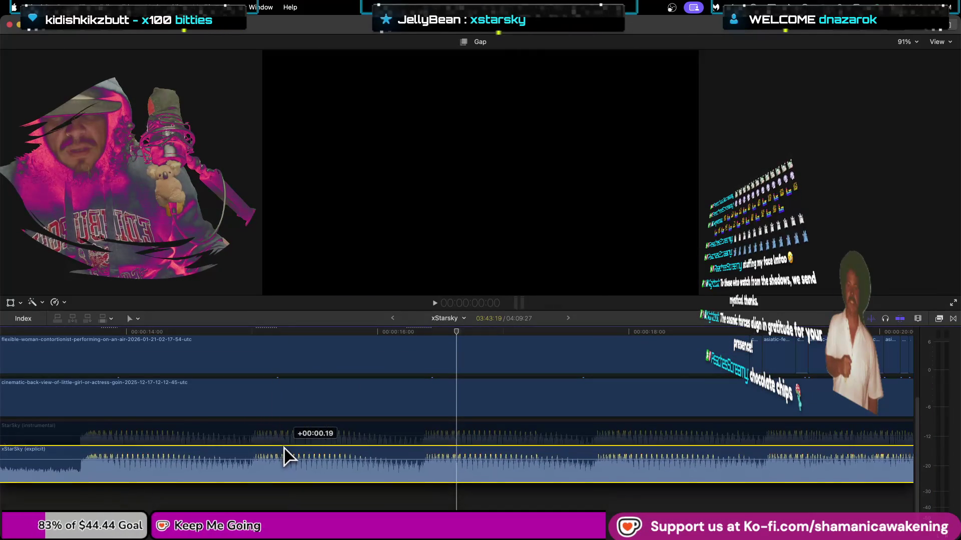
left_click_drag(284, 464, 283, 418)
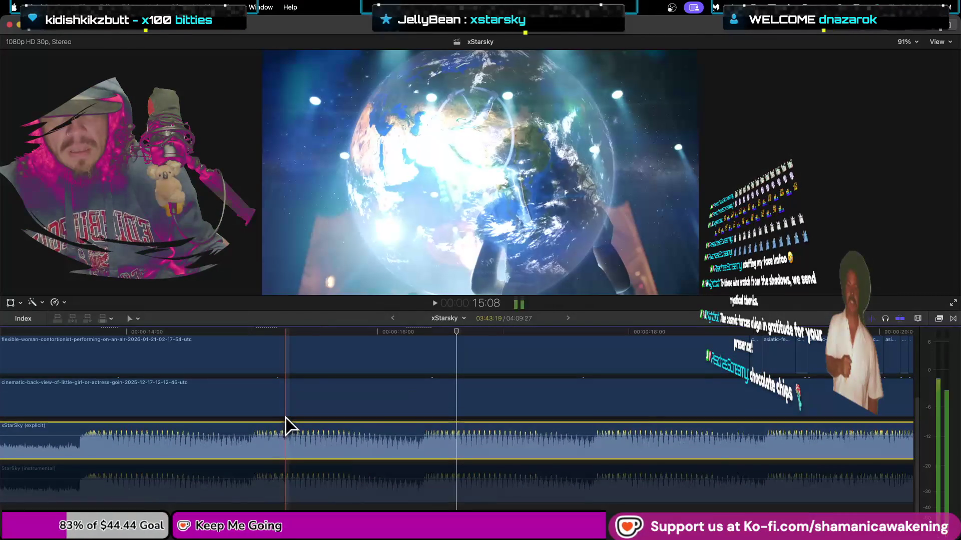
key("space")
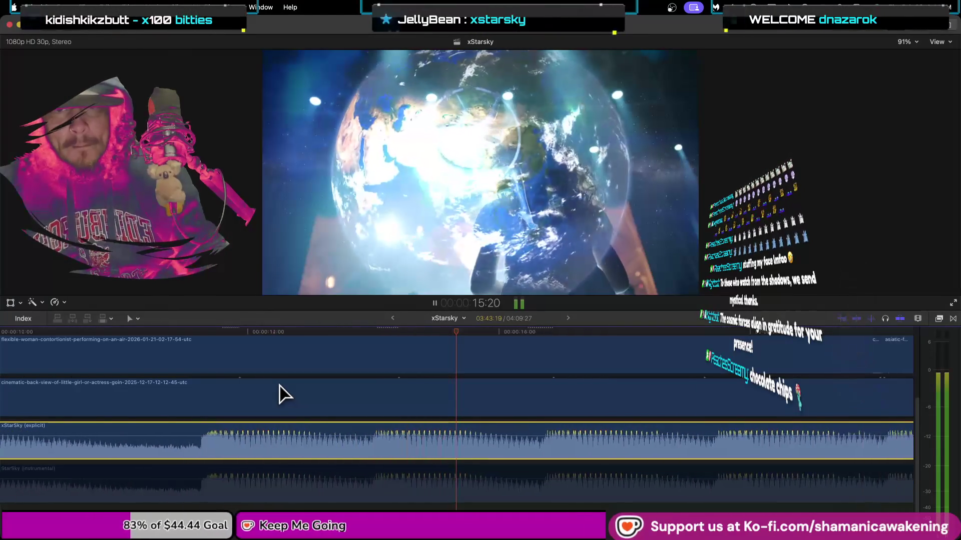
key("space")
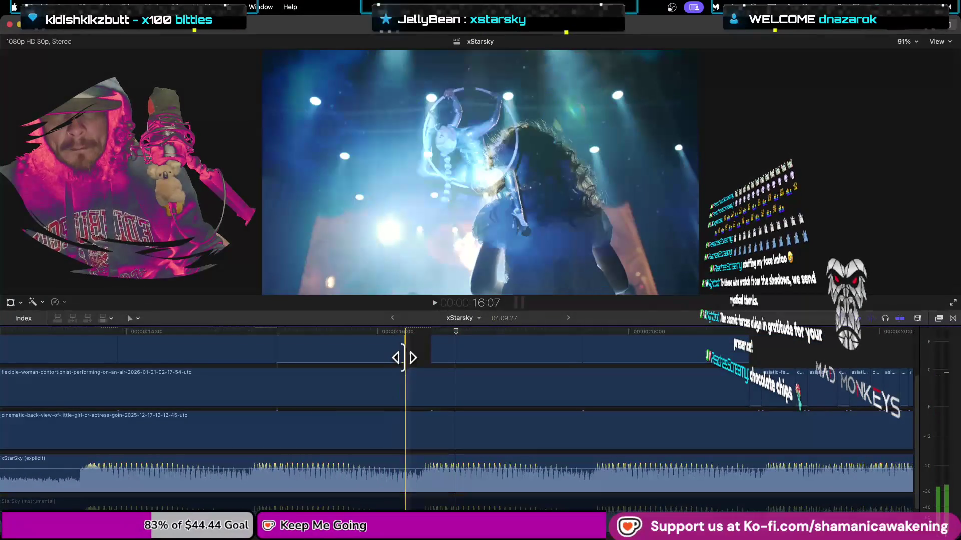
left_click_drag(405, 358, 429, 358)
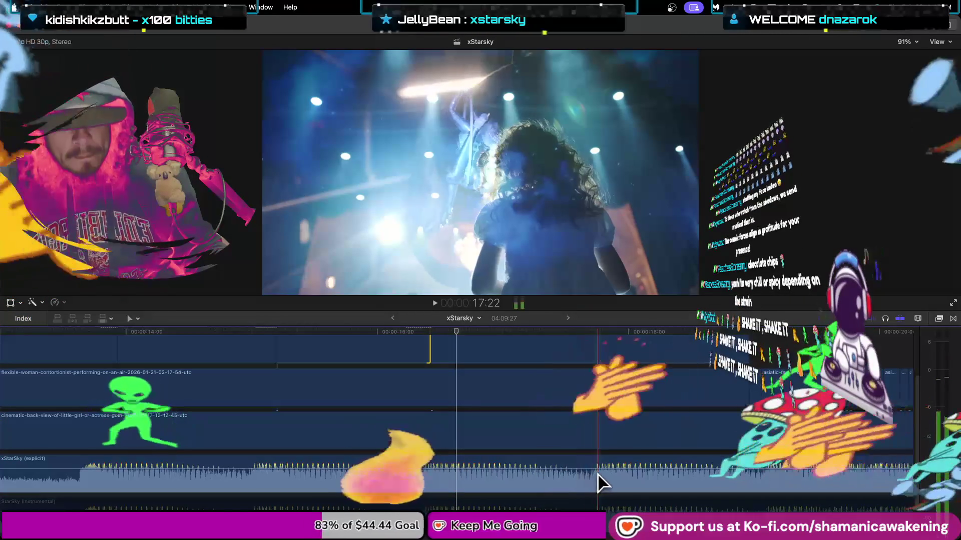
- Drag the top-row edit point right so the cut lands later, then scroll to check it
left_click_drag(595, 357, 601, 356)
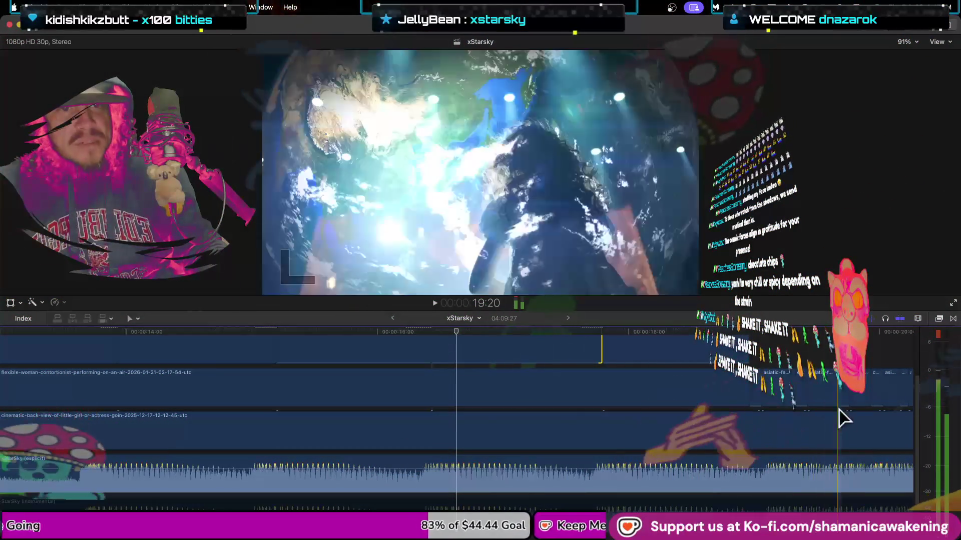
scroll(849, 434, "down", 1)
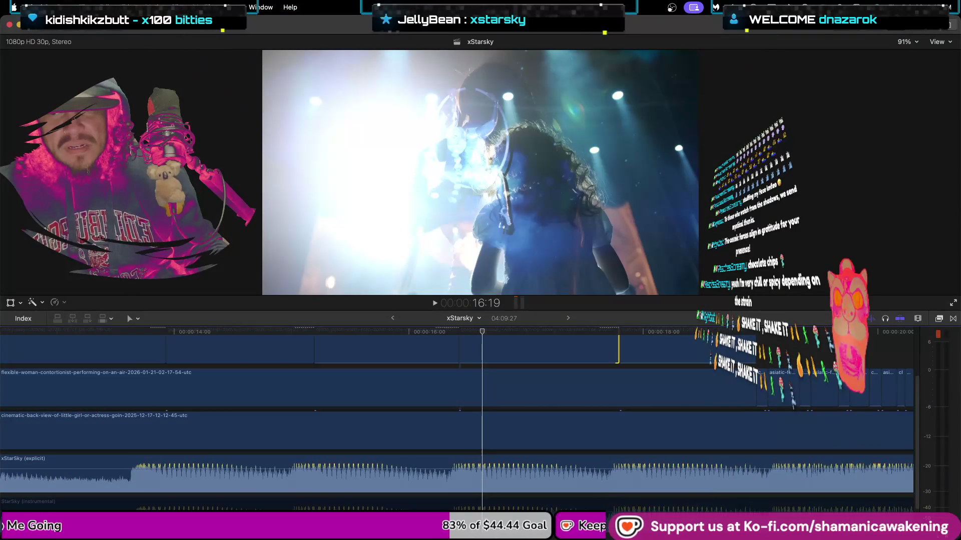
scroll(203, 510, "right", 10)
scroll(247, 500, "up", 2)
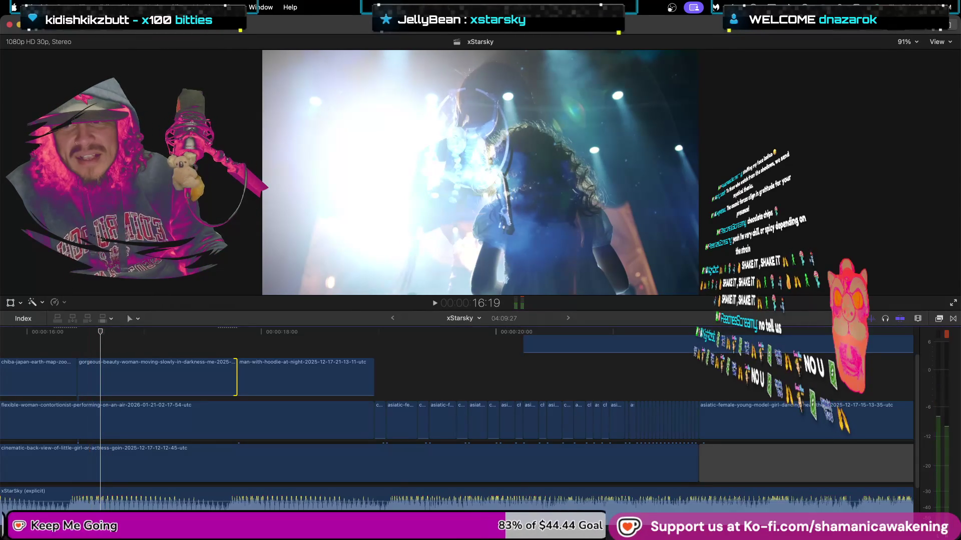
- Zoom out, jump to the timeline start, and skim to about 6 seconds
scroll(457, 410, "left", 10)
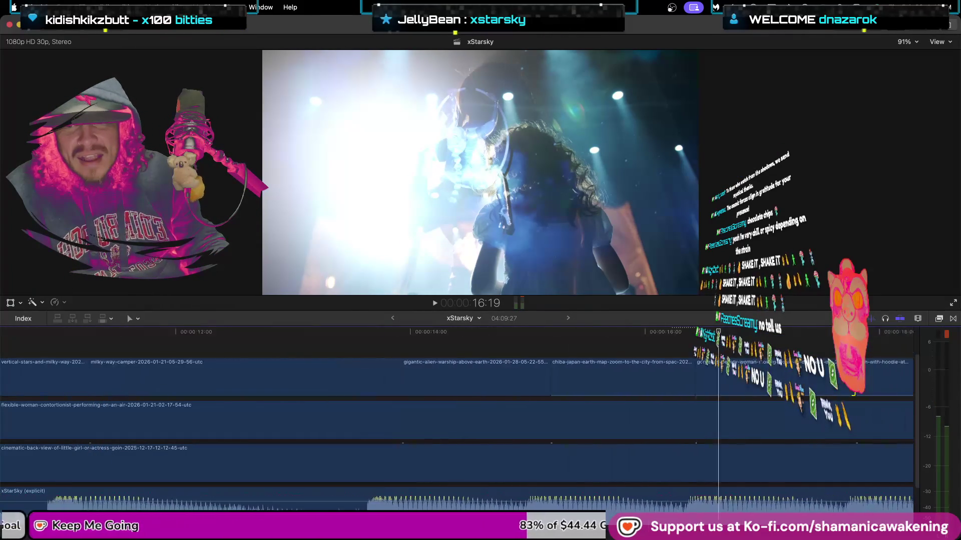
key("super+minus")
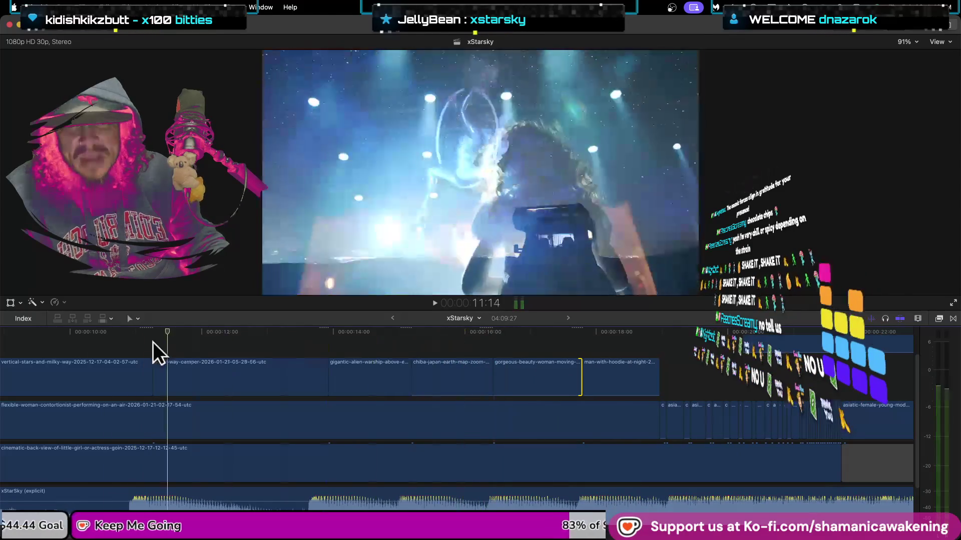
key("Home")
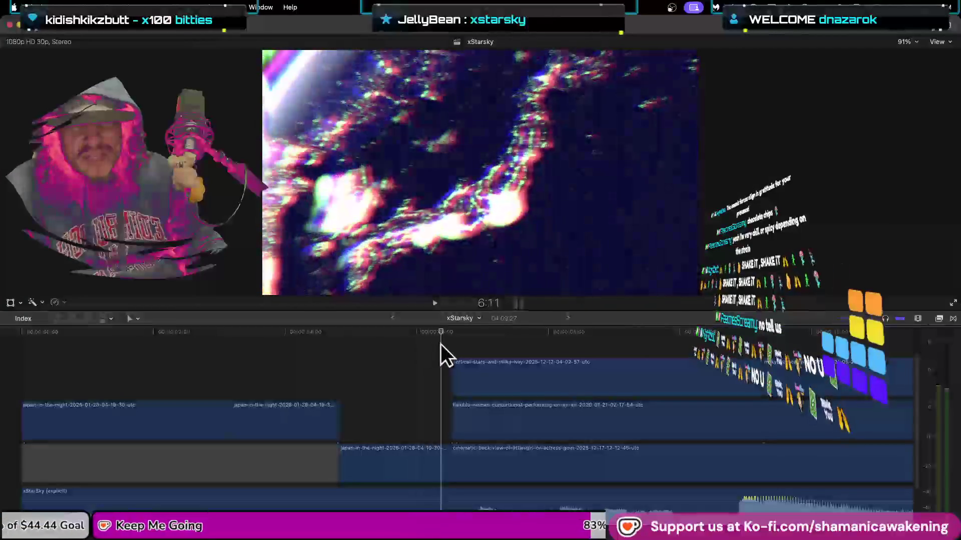
left_click(448, 341)
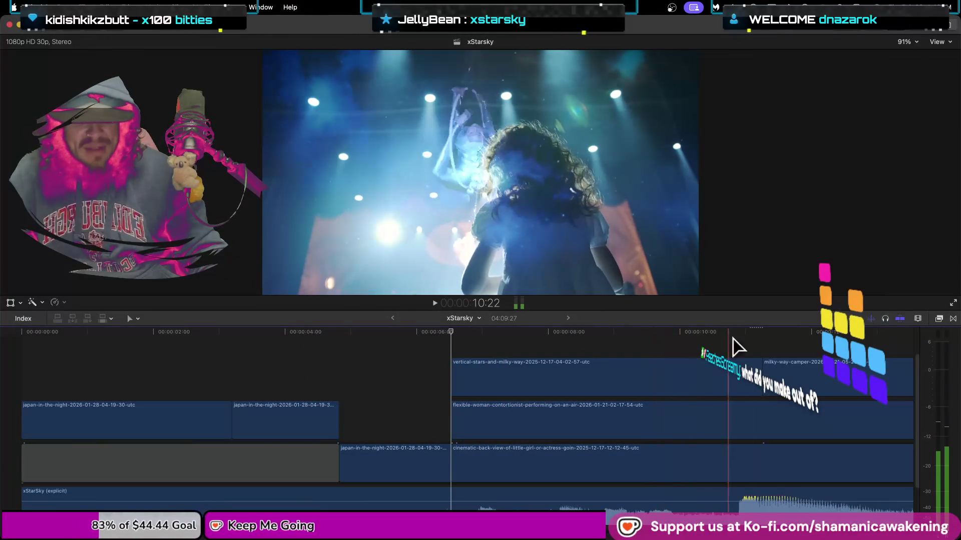
- Place the playhead at 11:08 to view the blended vertical-stars, contortionist and little-girl clips
left_click(761, 339)
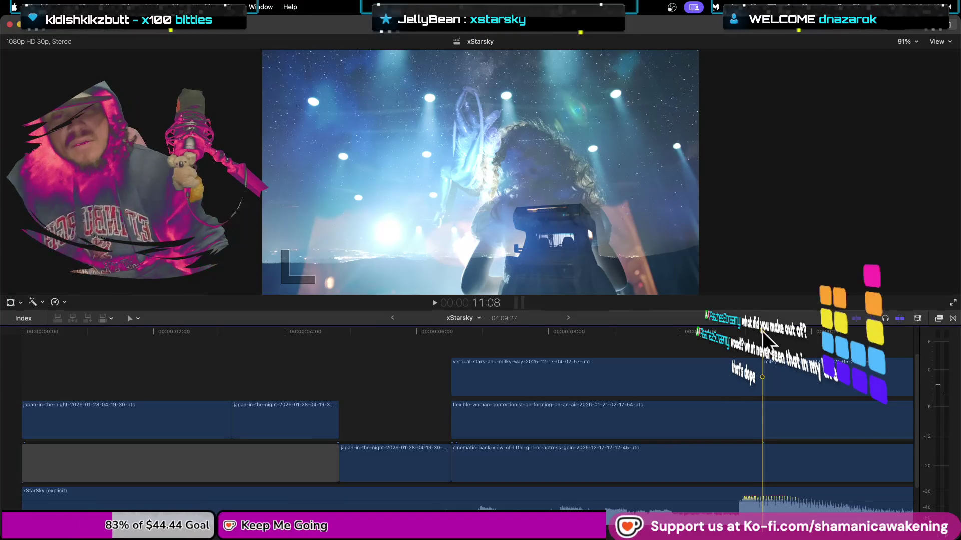
left_click(575, 350)
mouse_move(576, 350)
left_mouse_down()
mouse_move(239, 364)
mouse_move(511, 380)
mouse_move(345, 347)
mouse_move(763, 335)
mouse_move(229, 363)
mouse_move(745, 370)
mouse_move(568, 375)
mouse_move(719, 385)
mouse_move(795, 377)
left_mouse_up()
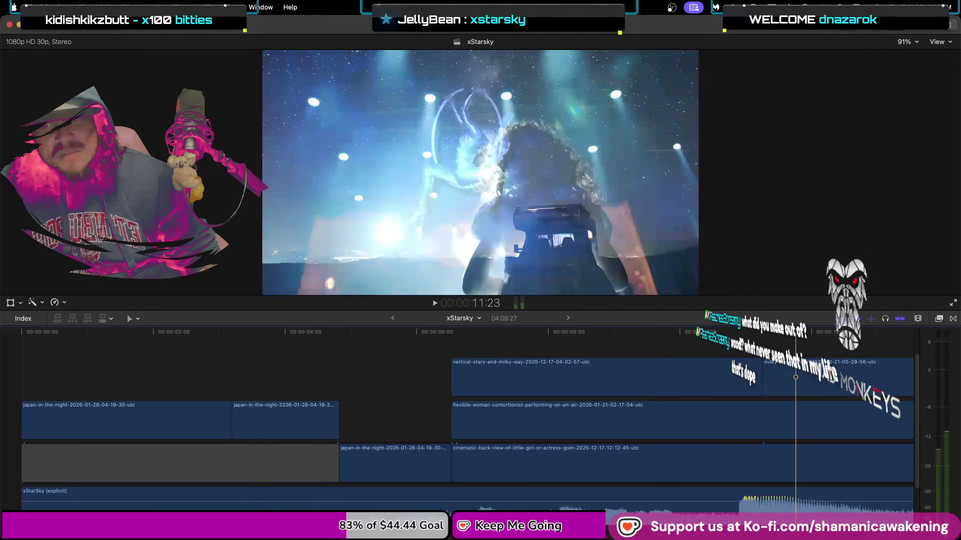
- Scrub ahead to about 12:25, then play back from the milky-way-camper clip's start
scroll(796, 377, "right", 10)
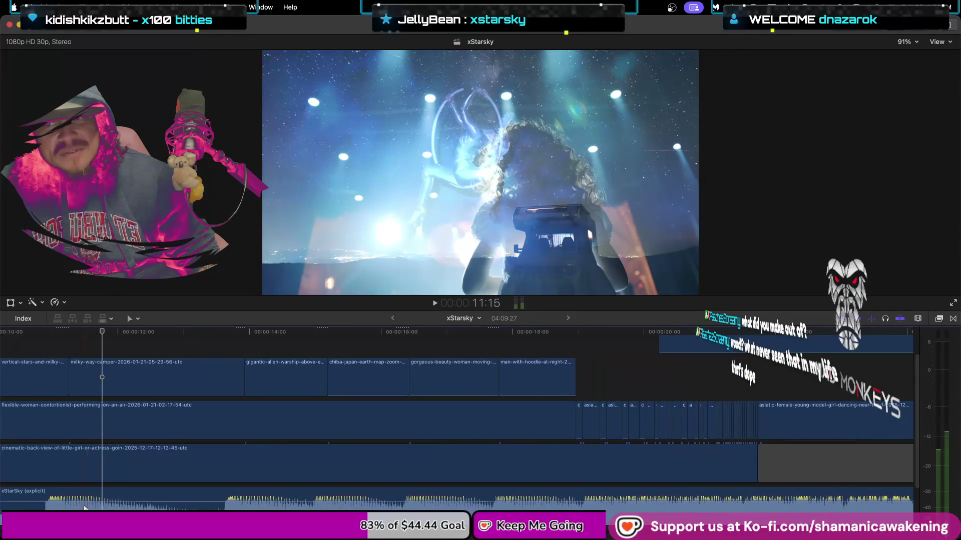
left_click_drag(101, 328, 174, 328)
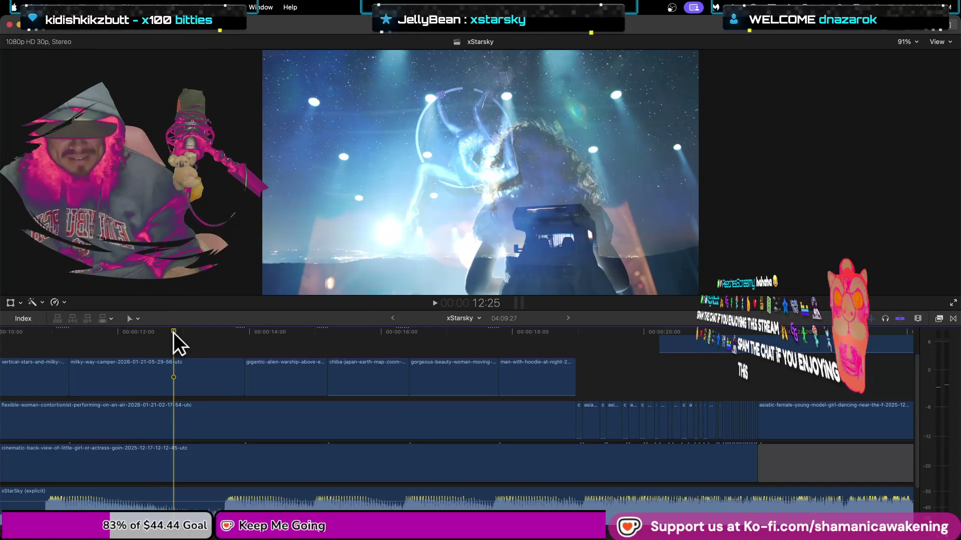
key("Up")
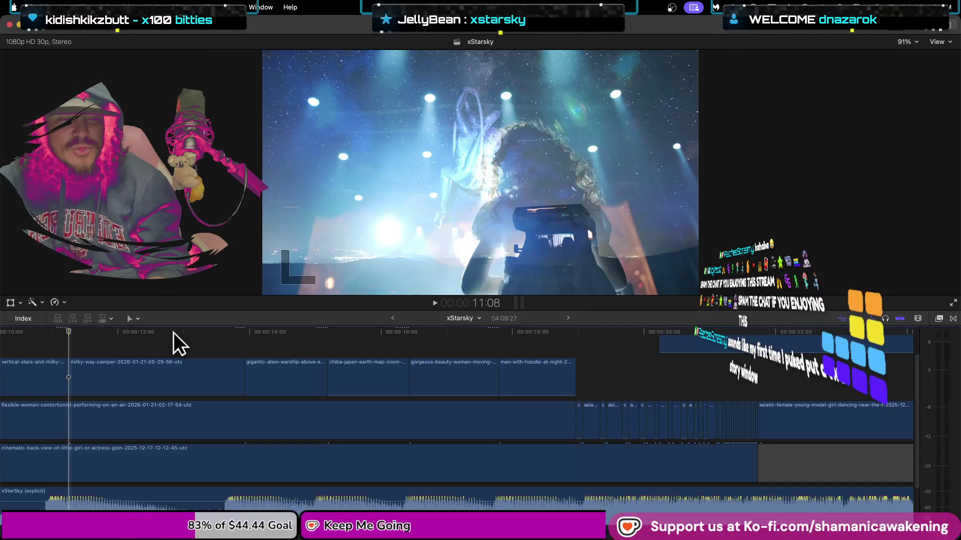
key("space")
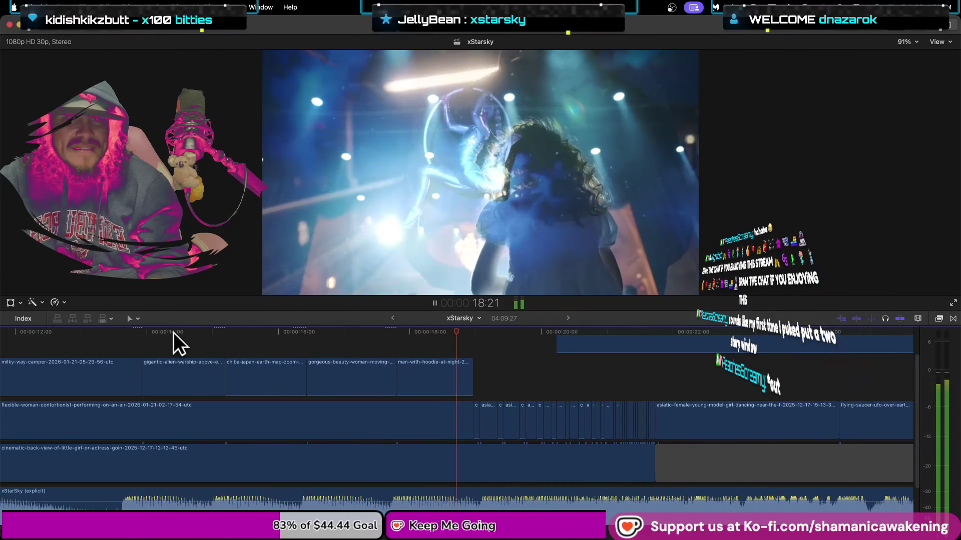
key("space")
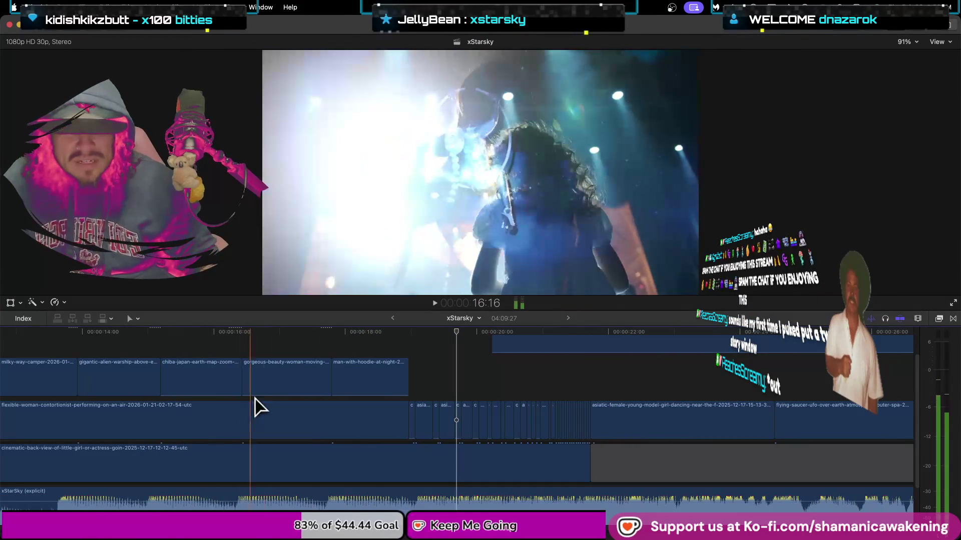
scroll(403, 389, "up", 5)
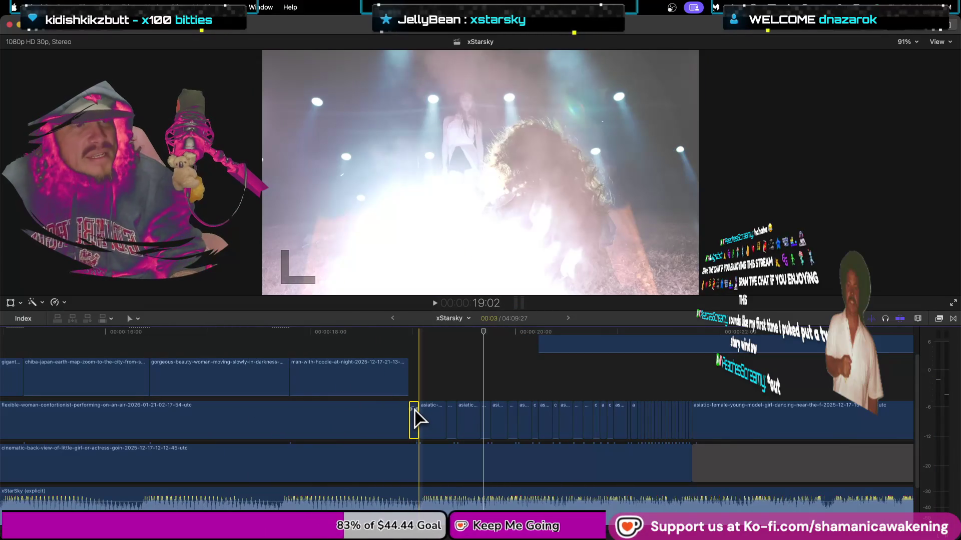
- Delete the short asiatic clip, trim the first asiatic clip's start and extend man-with-hoodie's end
key("Delete")
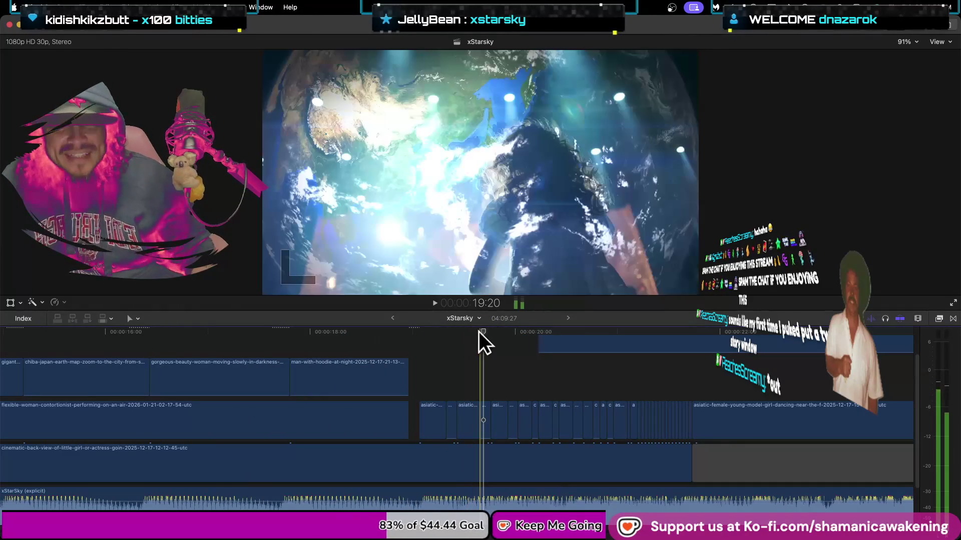
mouse_move(483, 331)
left_mouse_down()
mouse_move(349, 332)
mouse_move(477, 383)
mouse_move(298, 428)
left_mouse_up()
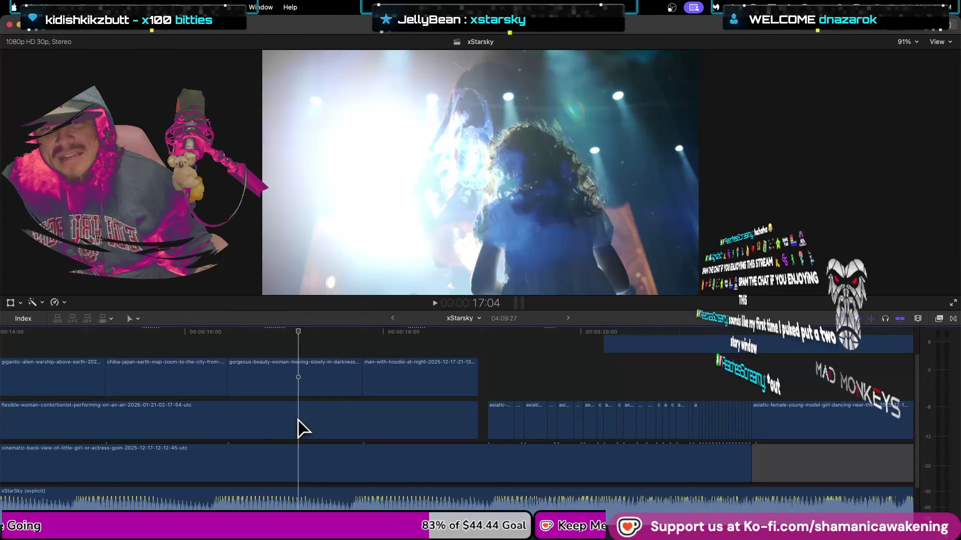
left_click_drag(302, 328, 115, 351)
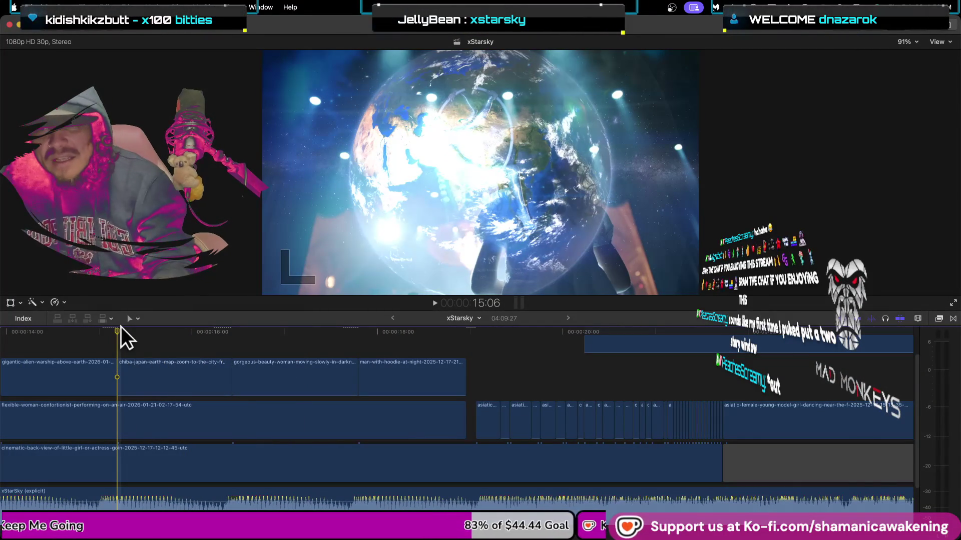
key("space")
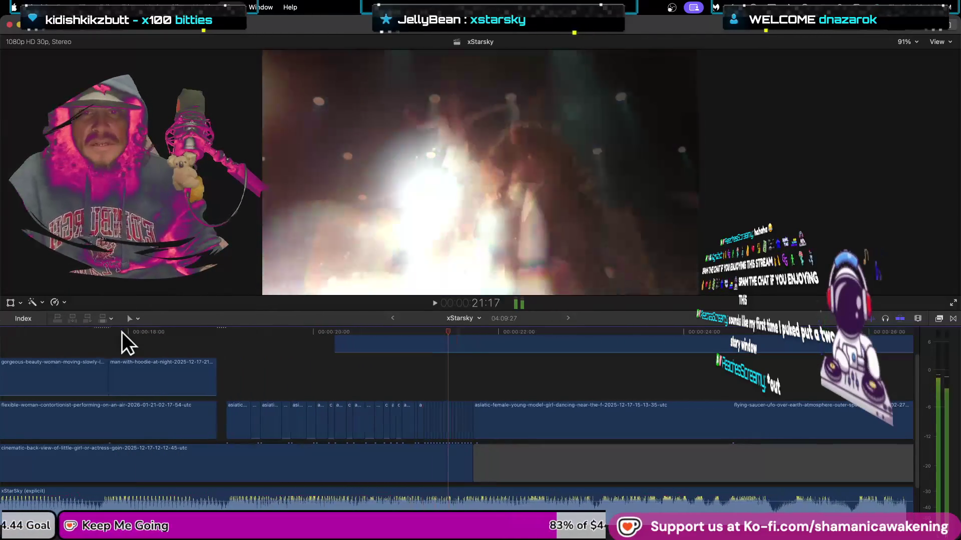
key("space")
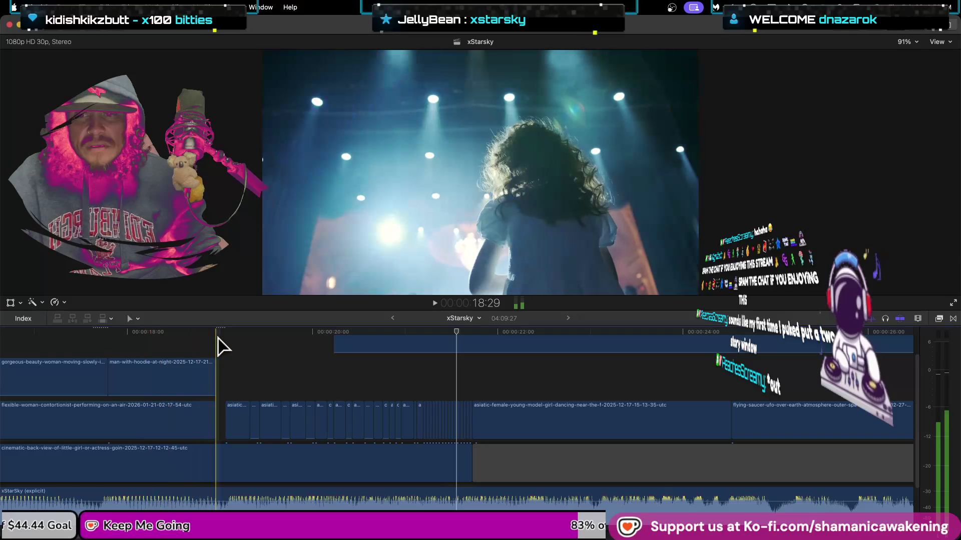
mouse_move(226, 422)
left_mouse_down()
mouse_move(215, 422)
mouse_move(228, 430)
left_mouse_up()
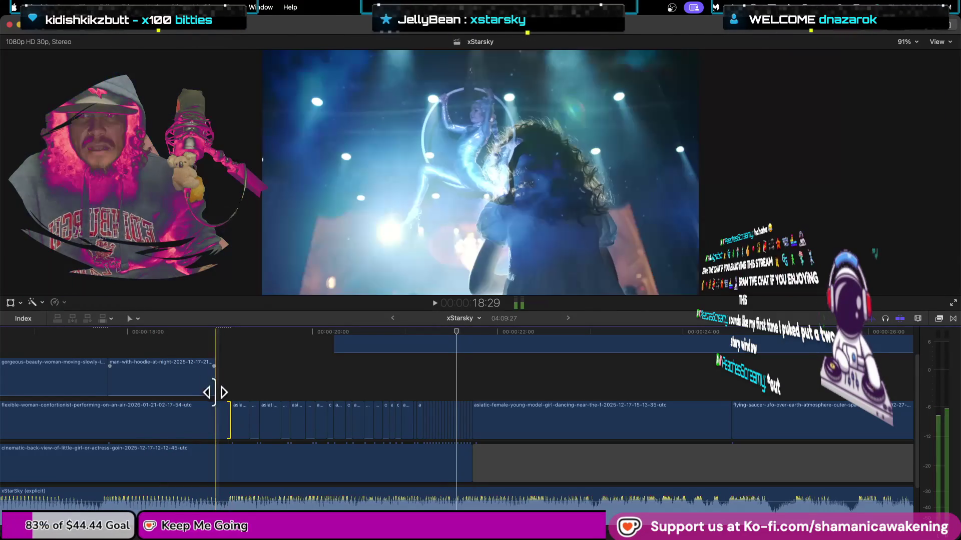
left_click_drag(216, 389, 226, 409)
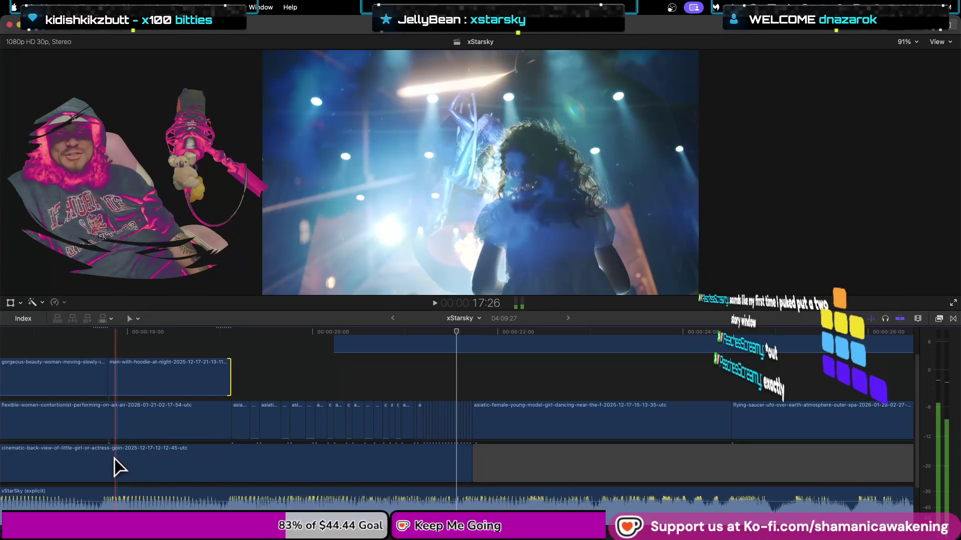
- Deselect all and replay the trimmed section from about 17:24, 20:07 and 18:29
key("super+shift+a")
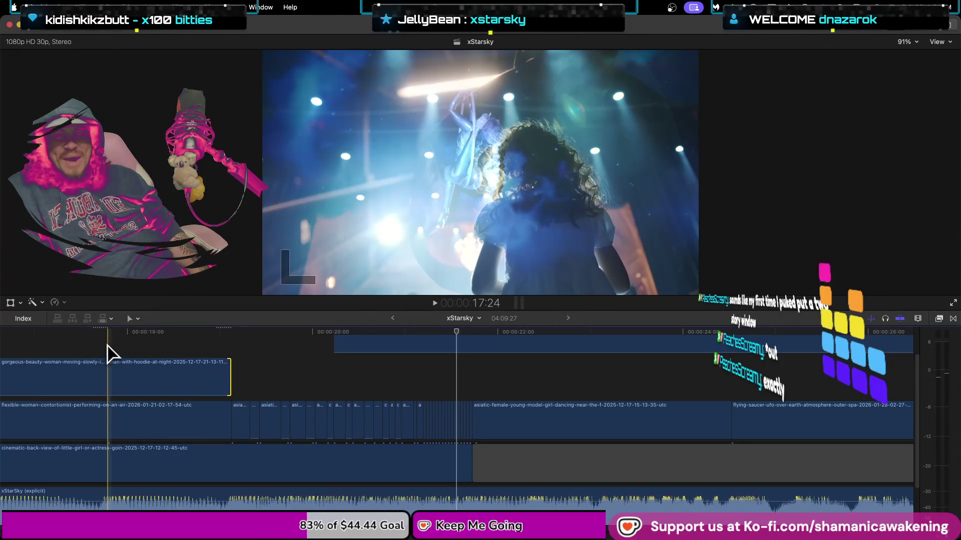
left_click(108, 339)
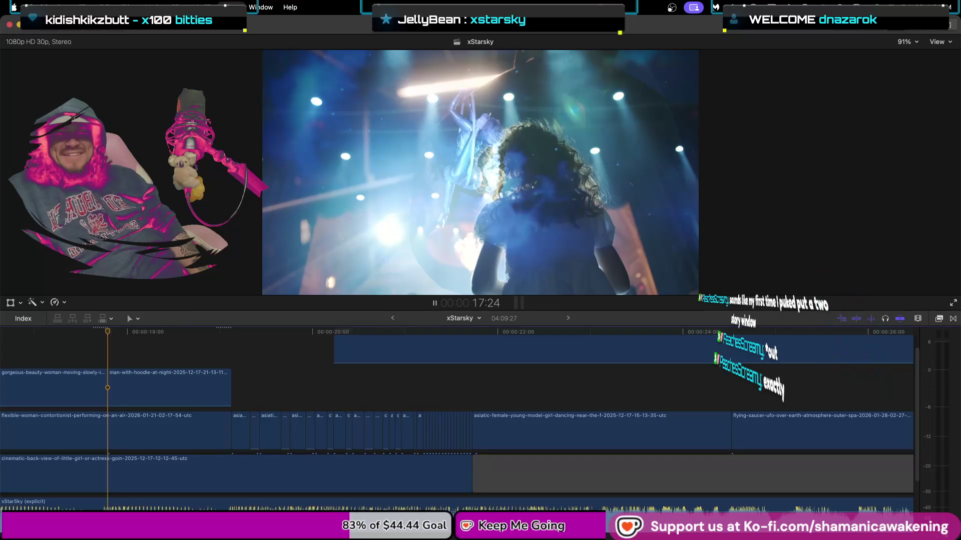
key("space")
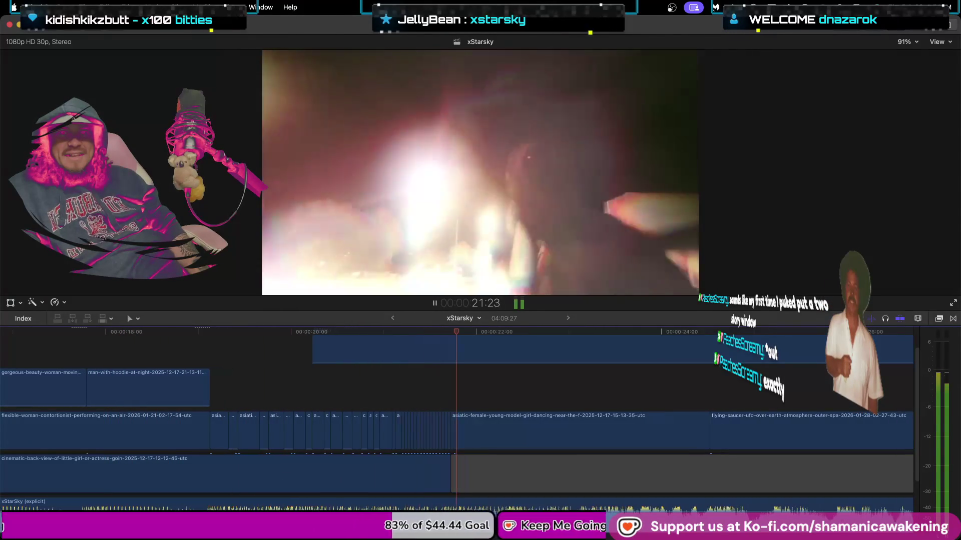
key("space")
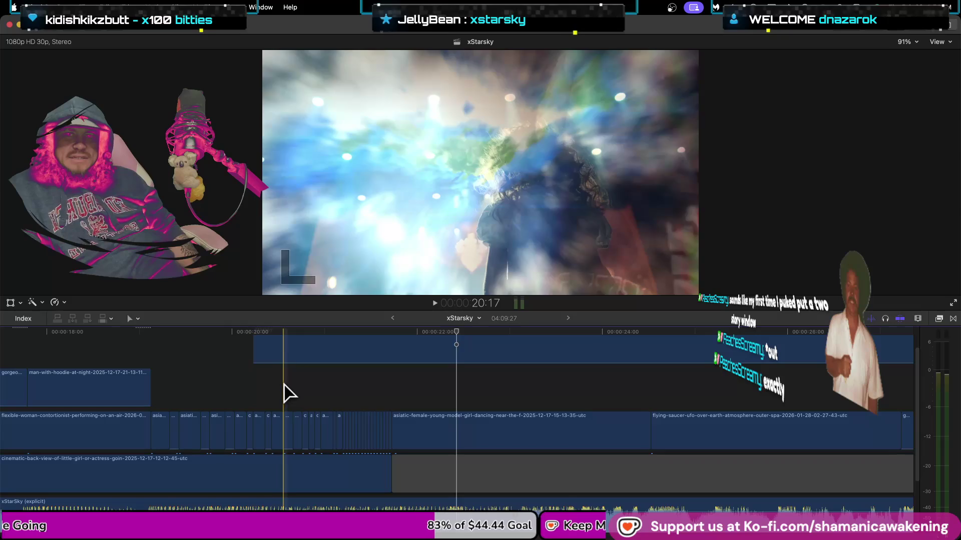
scroll(275, 386, "up", 1)
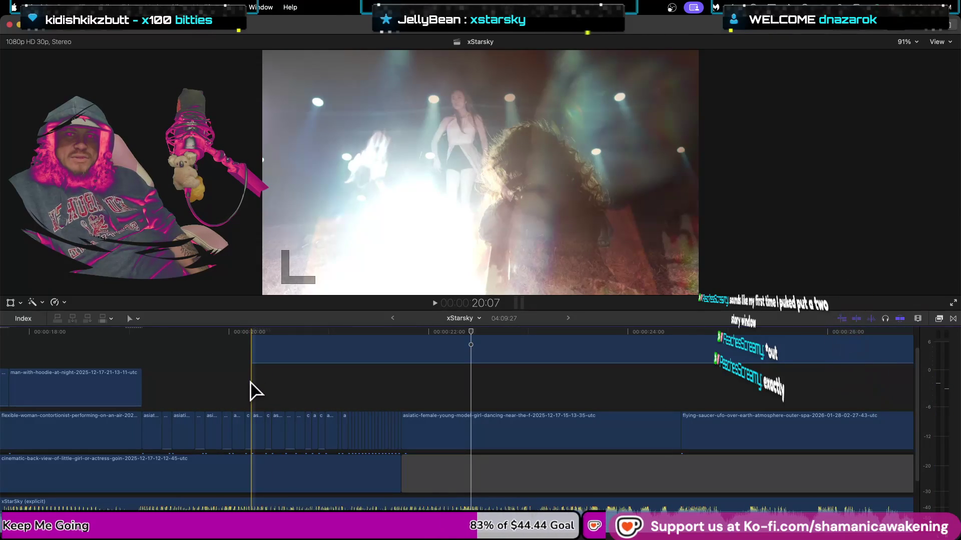
key("space")
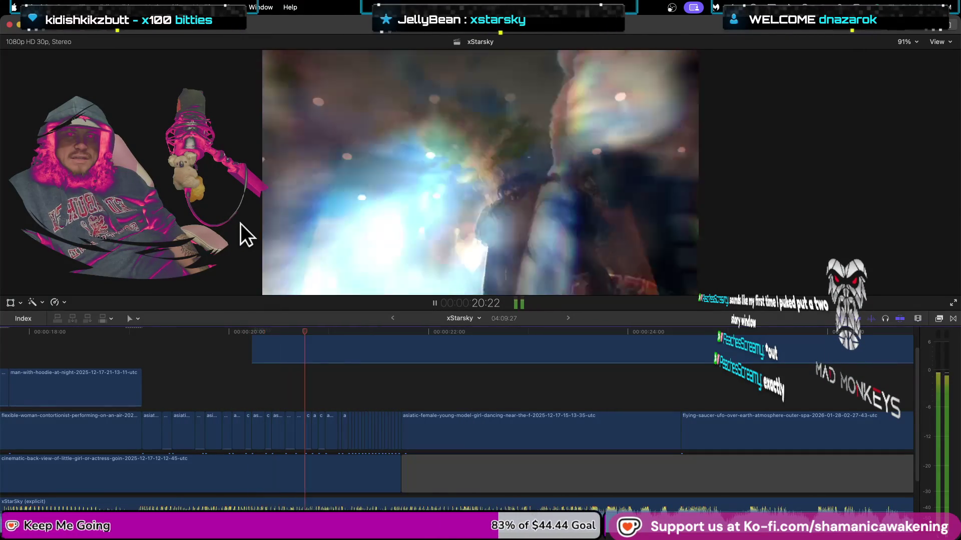
key("space")
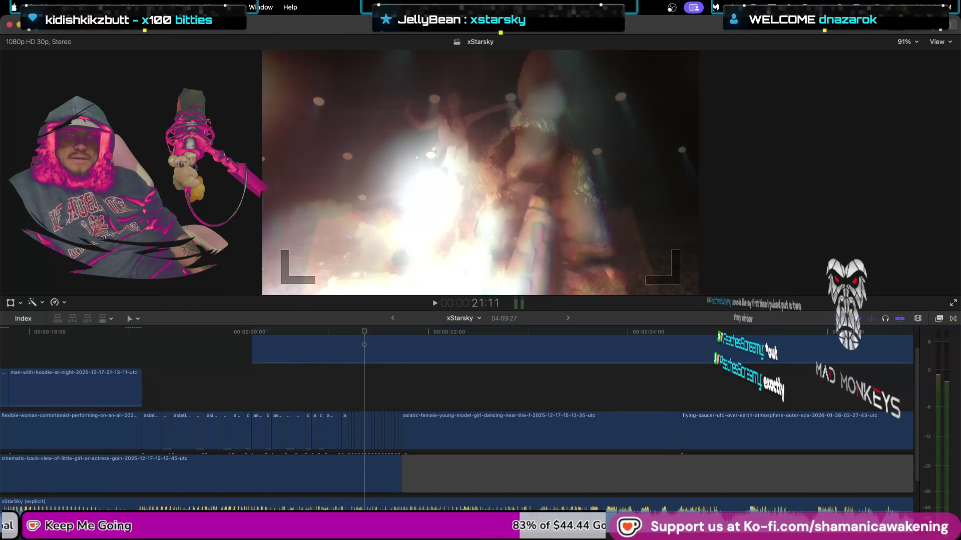
left_click(124, 332)
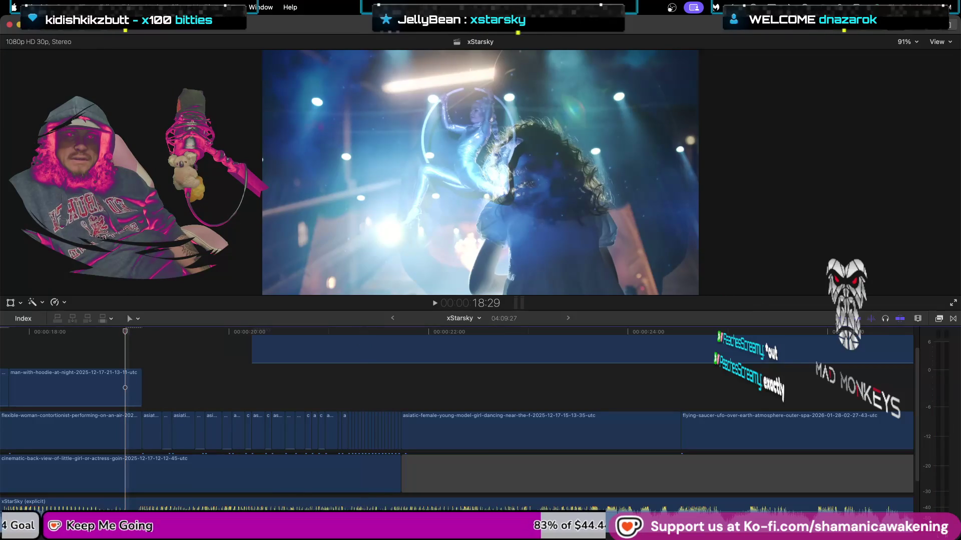
key("space")
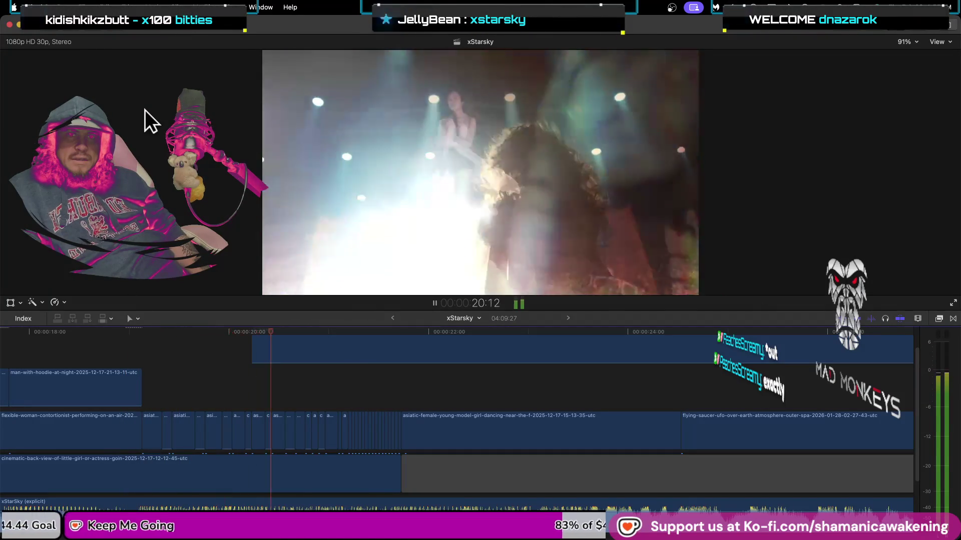
key("space")
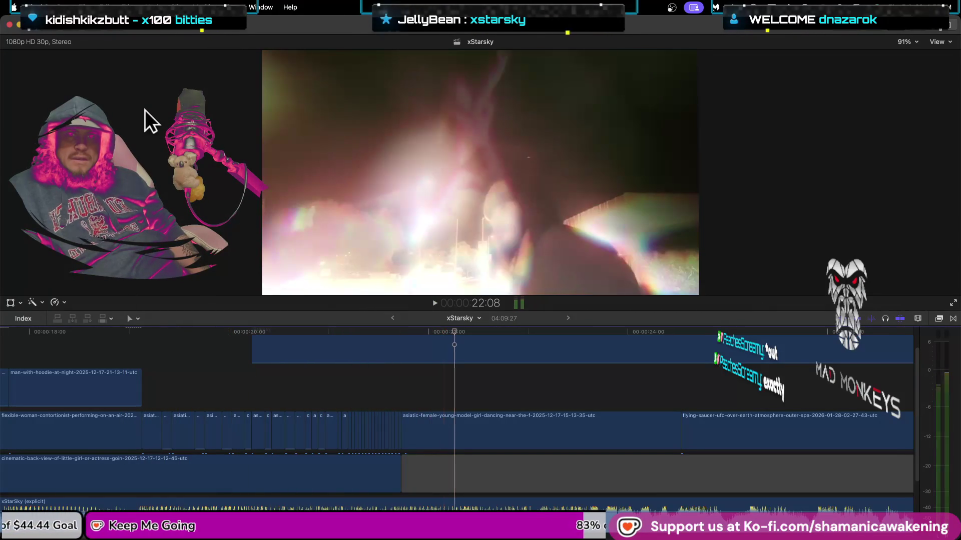
scroll(401, 481, "up", 5)
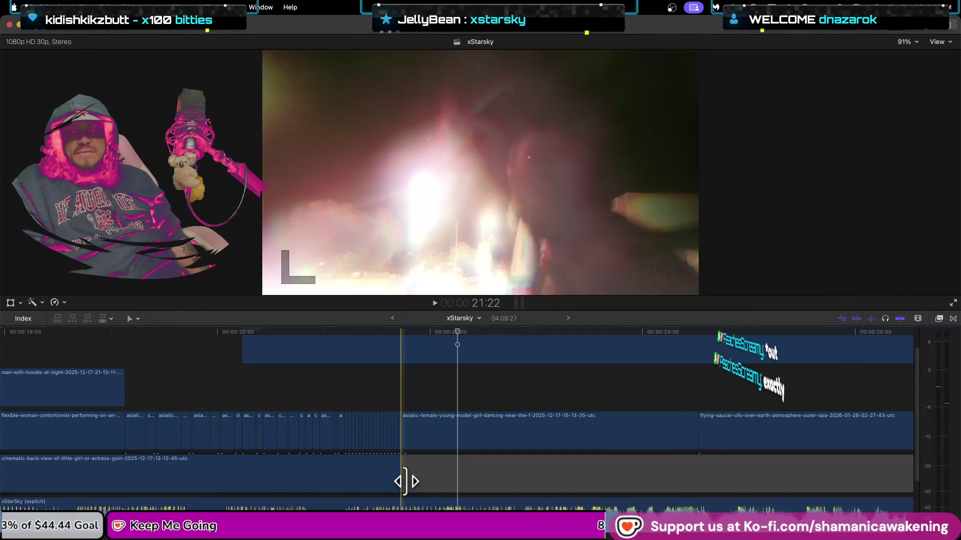
- Scroll the timeline so the instrumental audio track shows below the explicit vocal track
scroll(407, 474, "down", 3)
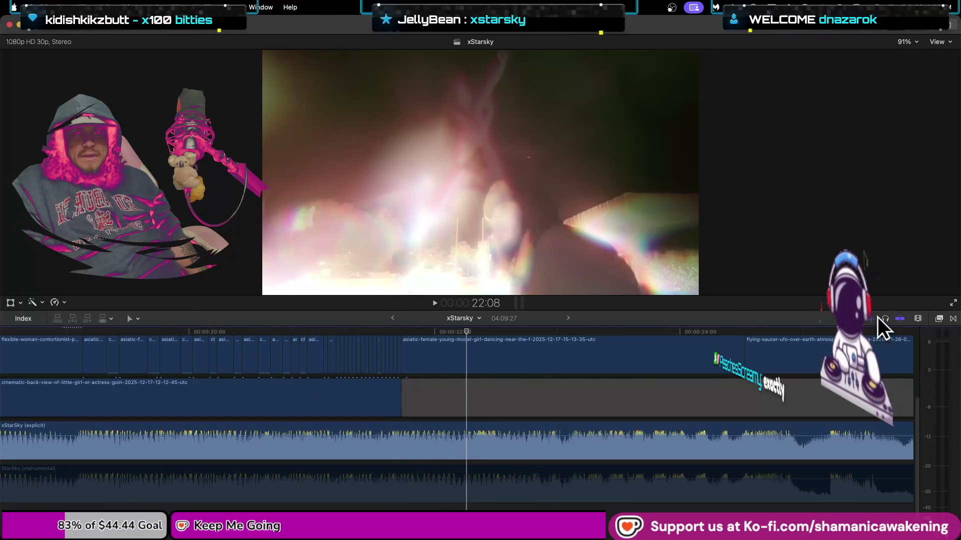
scroll(428, 445, "up", 1)
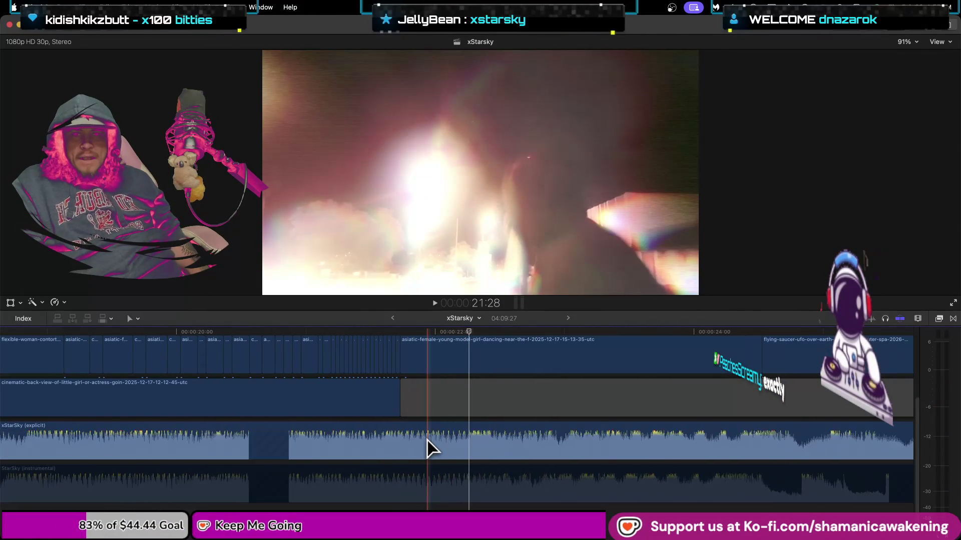
scroll(428, 447, "up", 3)
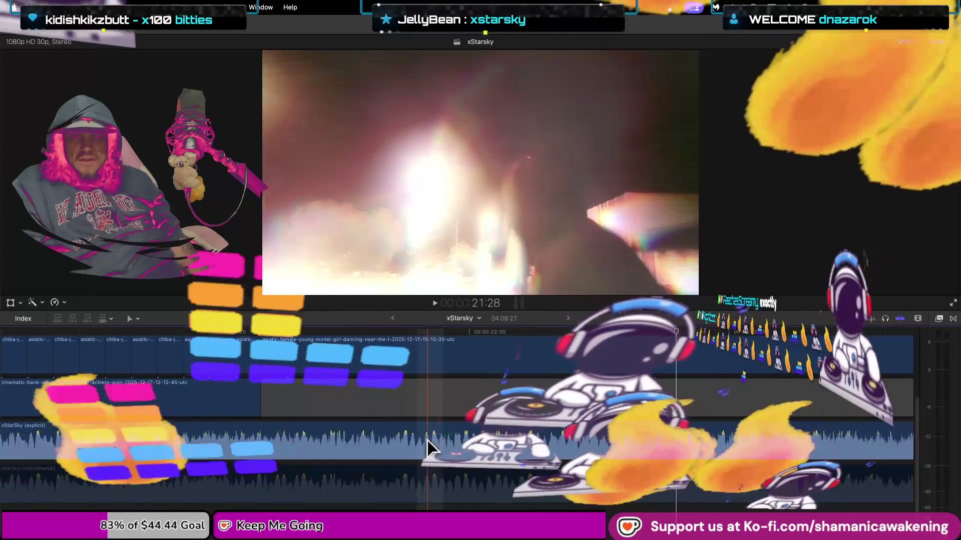
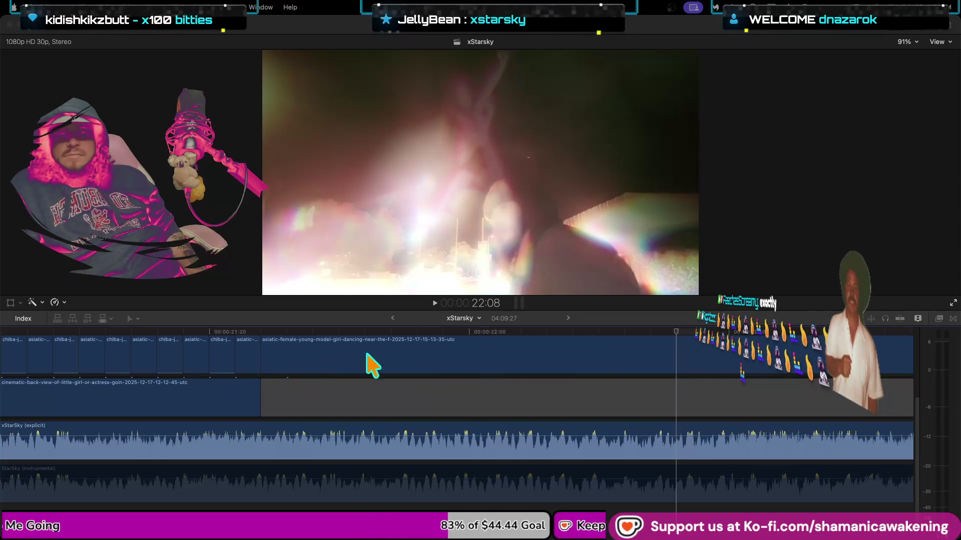
- Play back the section from its start to review the gap on the upper track
left_click(709, 281)
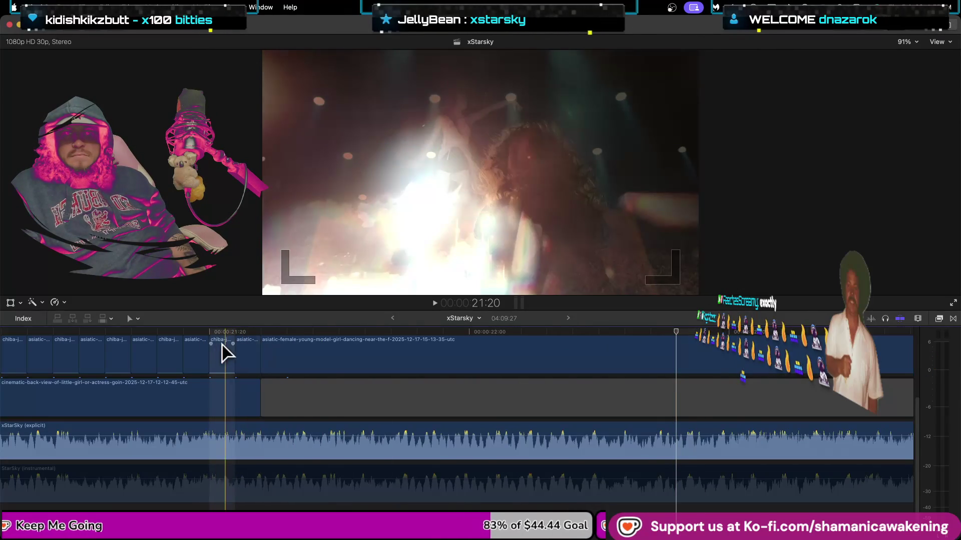
scroll(321, 407, "up", 3)
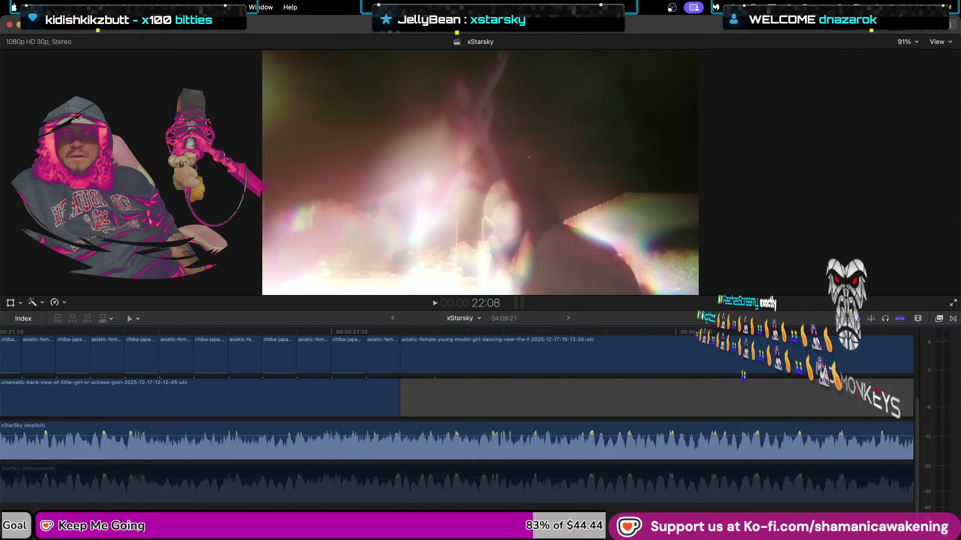
scroll(131, 371, "left", 10)
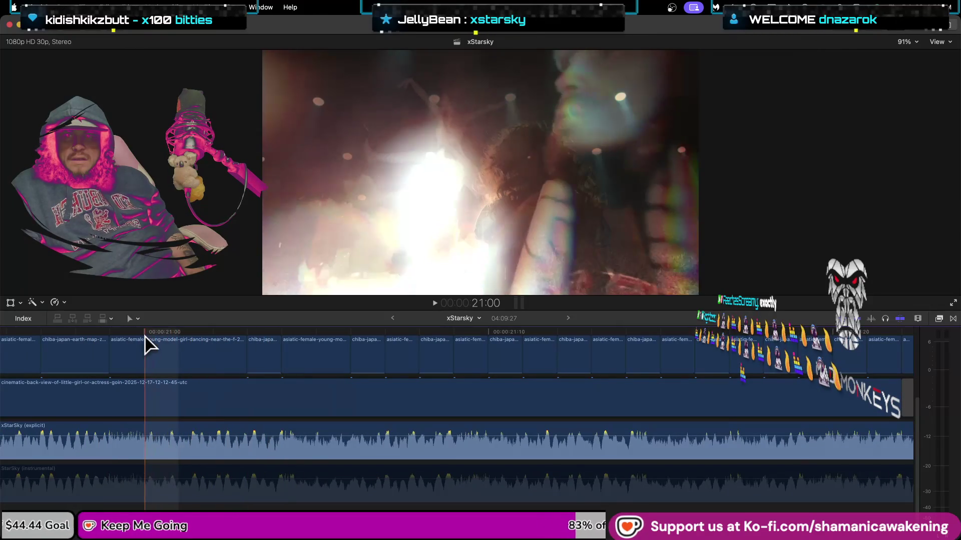
left_click(104, 329)
key("space")
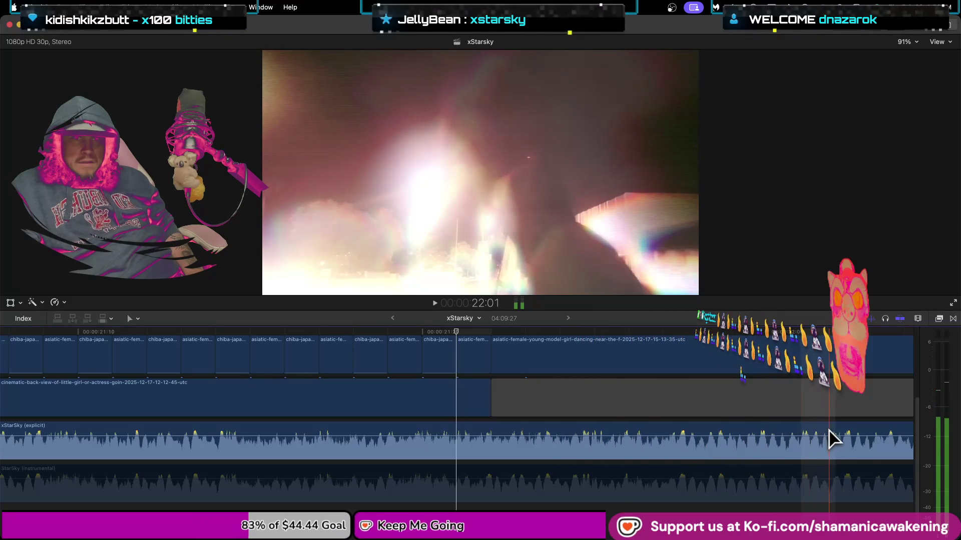
key("space")
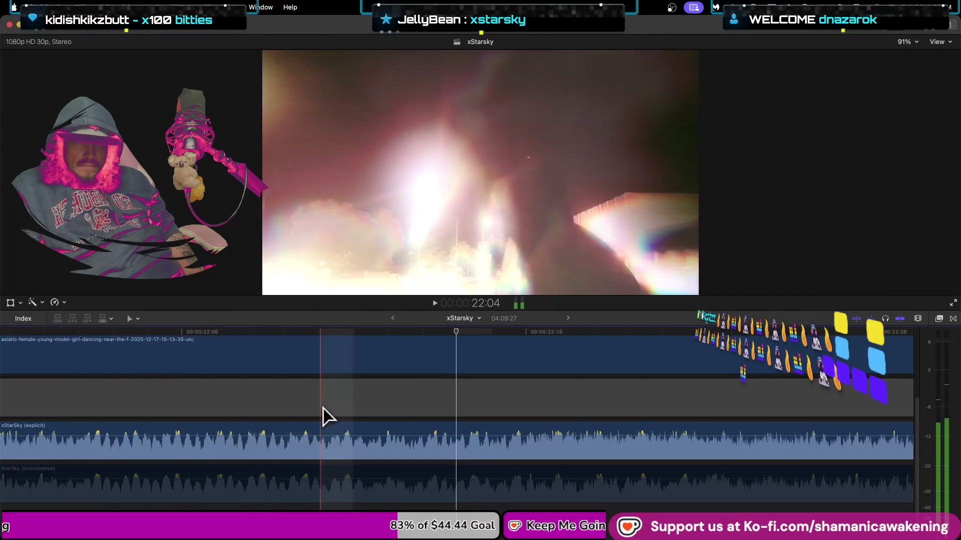
scroll(292, 400, "left", 1)
scroll(293, 402, "left", 5)
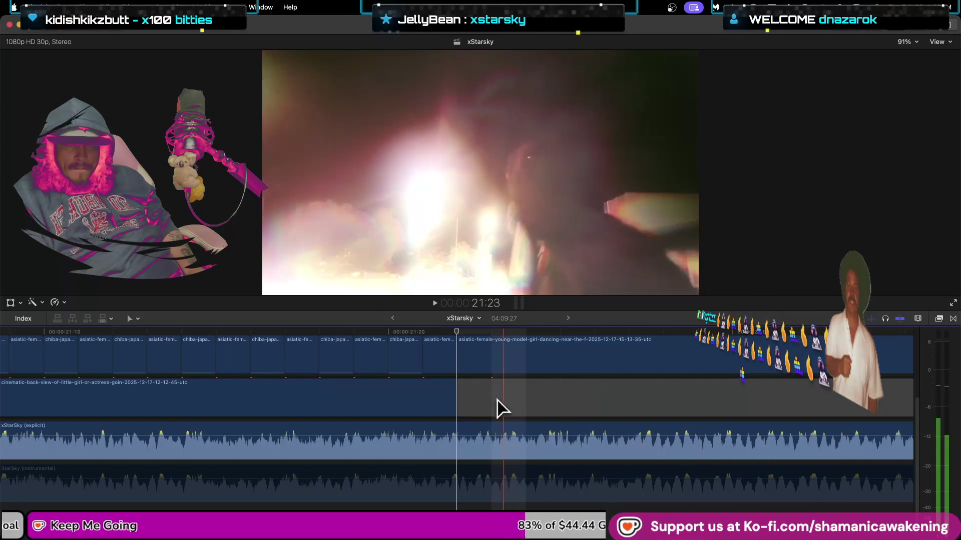
- Trim the dancing-girl clip to start later and extend the cinematic back-view clip to meet it
left_click_drag(456, 404, 525, 404)
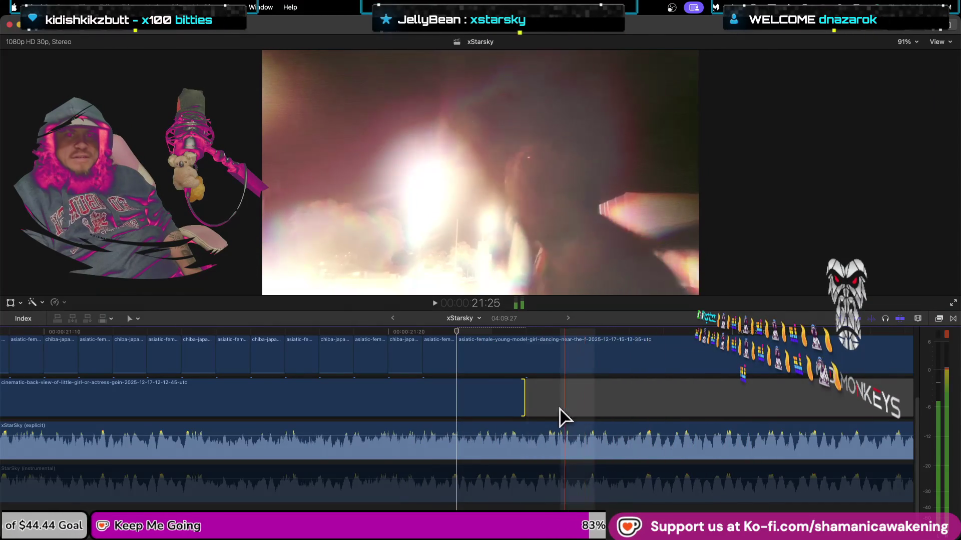
left_click_drag(524, 407, 640, 405)
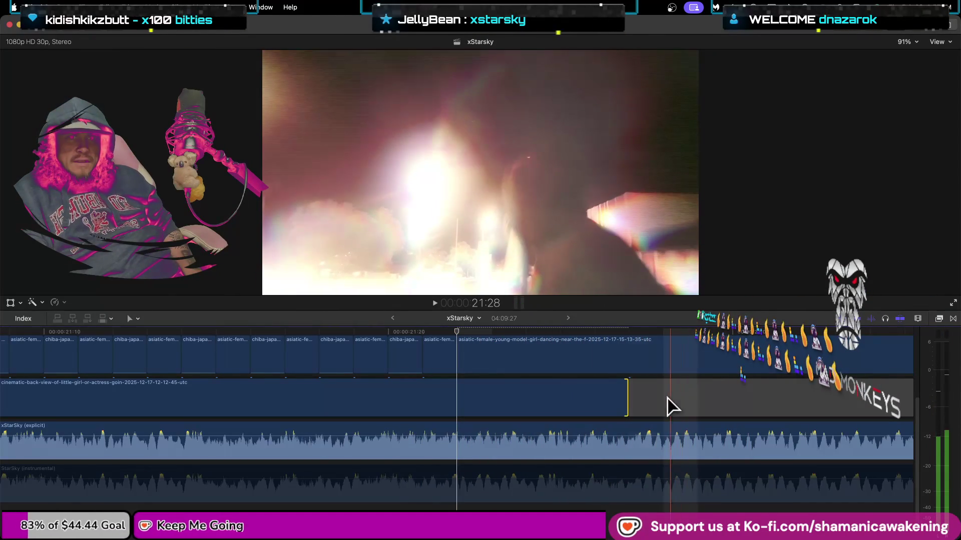
left_click_drag(627, 400, 601, 400)
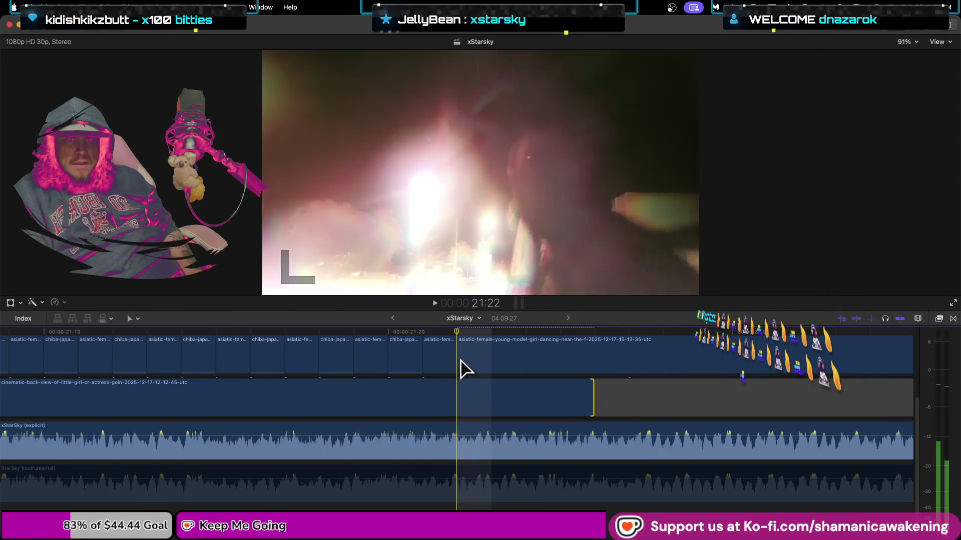
left_click_drag(461, 360, 595, 361)
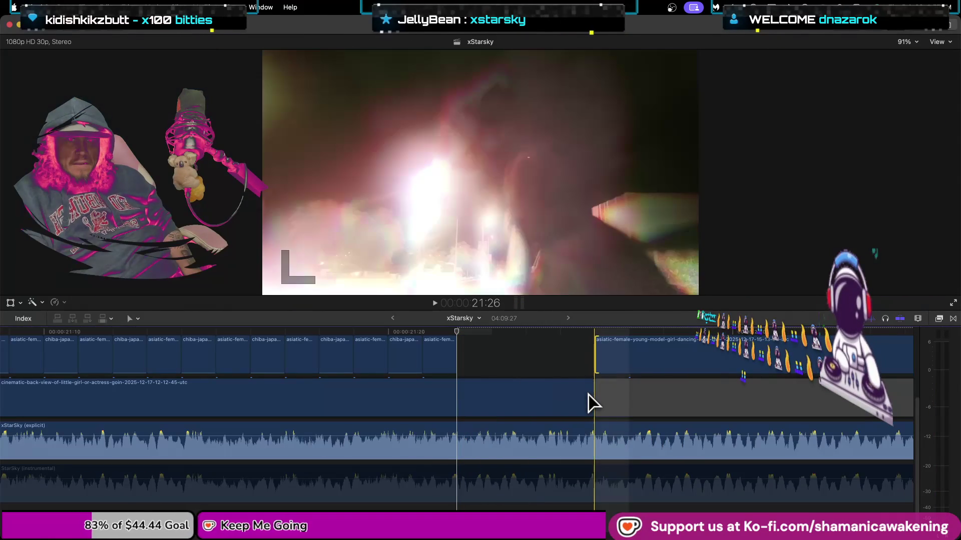
left_click_drag(593, 396, 456, 396)
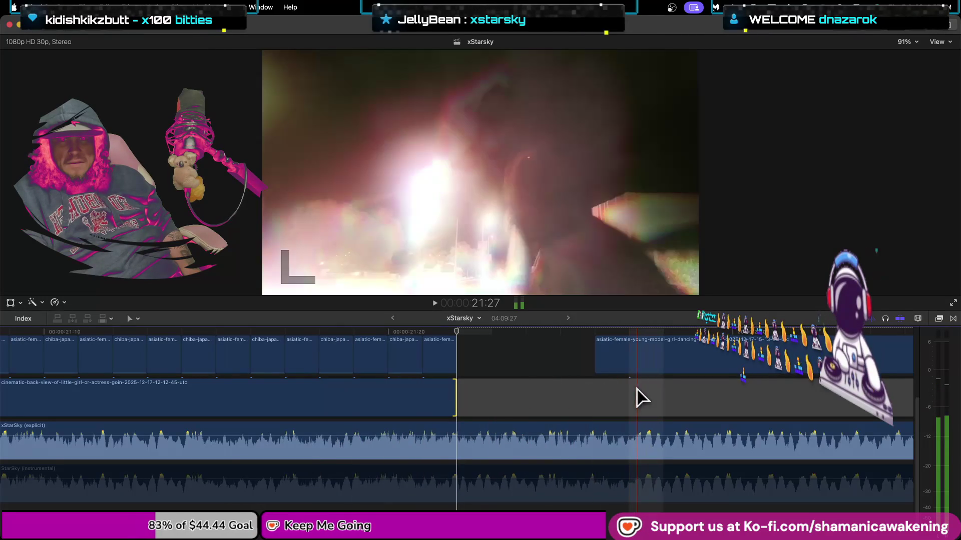
left_click_drag(455, 401, 594, 402)
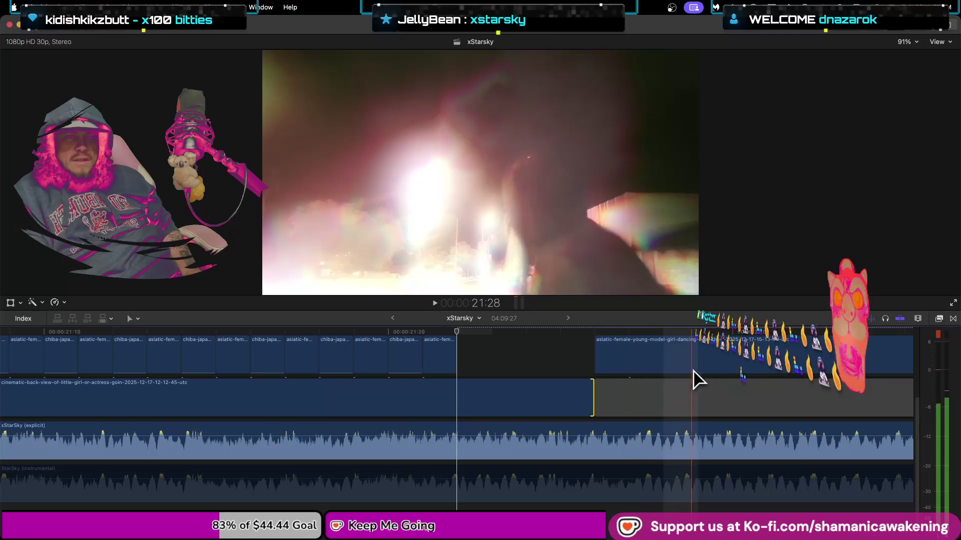
scroll(765, 381, "up", 5)
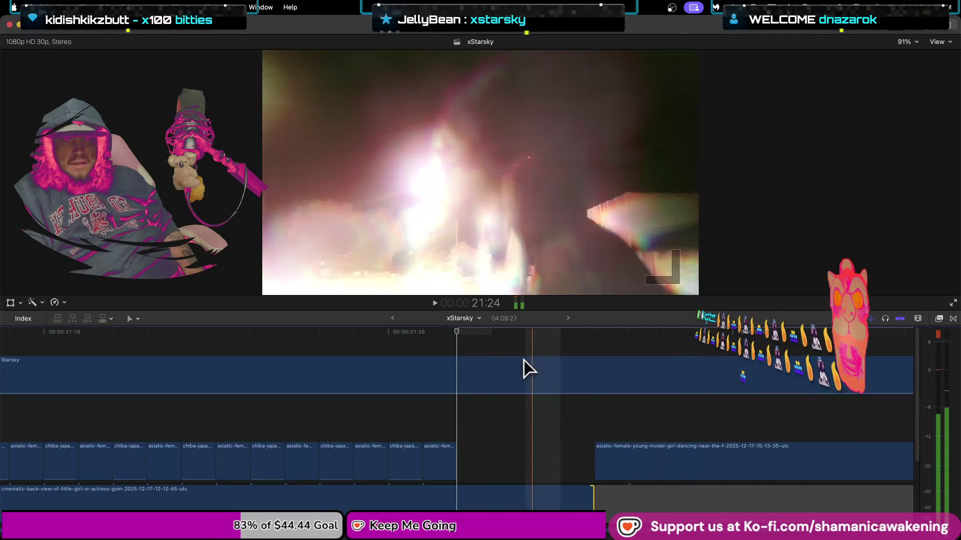
- Trim the Starsky clip's start edge later, to just before the 22-second mark
left_click(540, 379)
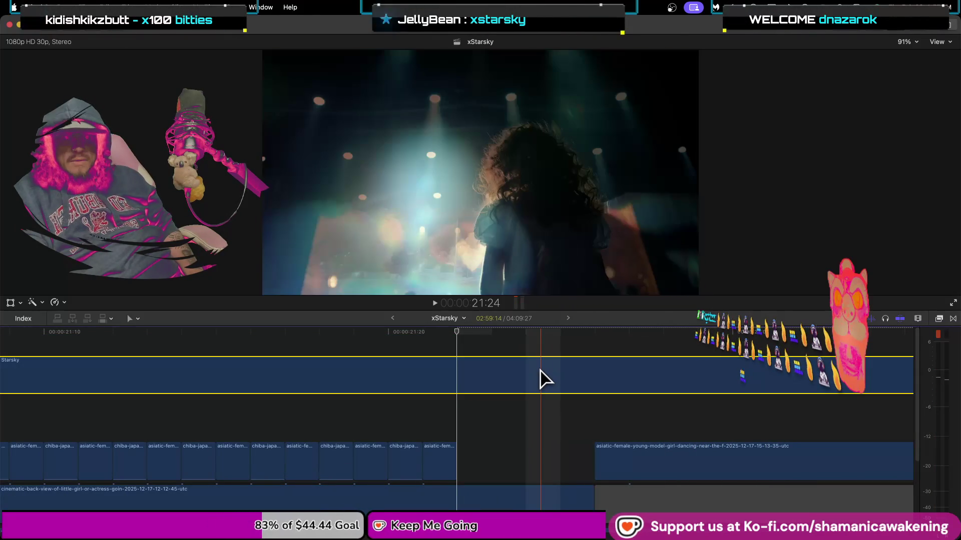
key("super+minus")
key("super+minus")
key("super+minus")
key("super+minus")
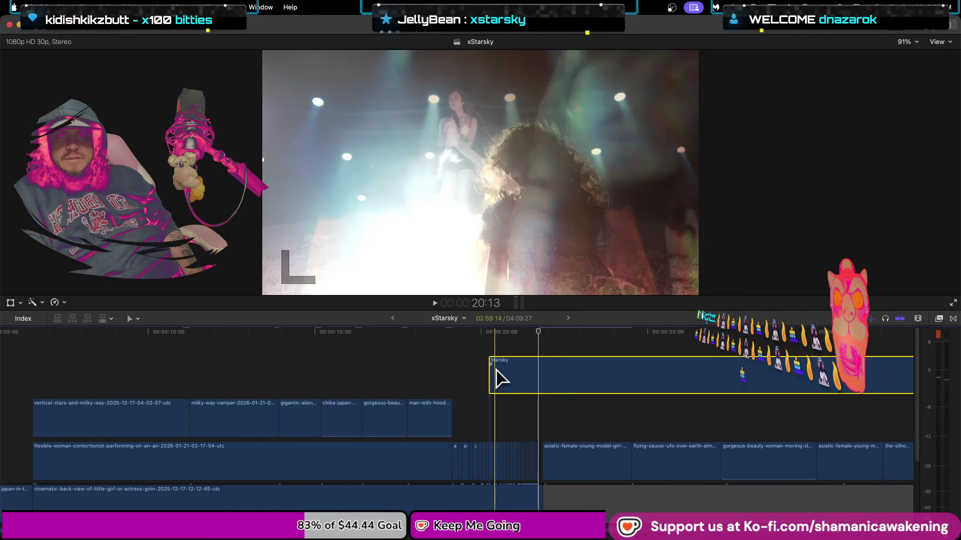
key("super+equal")
key("super+equal")
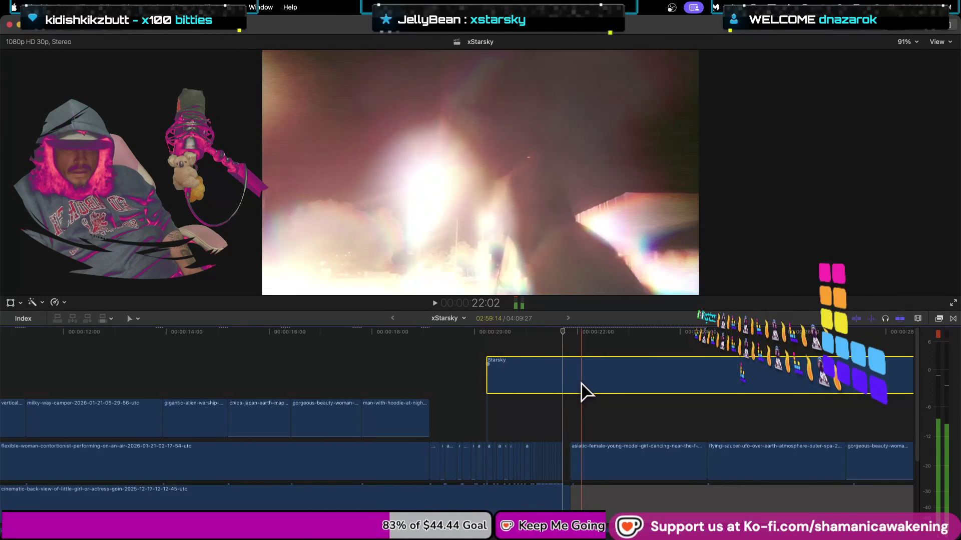
mouse_move(493, 376)
left_mouse_down()
mouse_move(580, 388)
mouse_move(571, 388)
left_mouse_up()
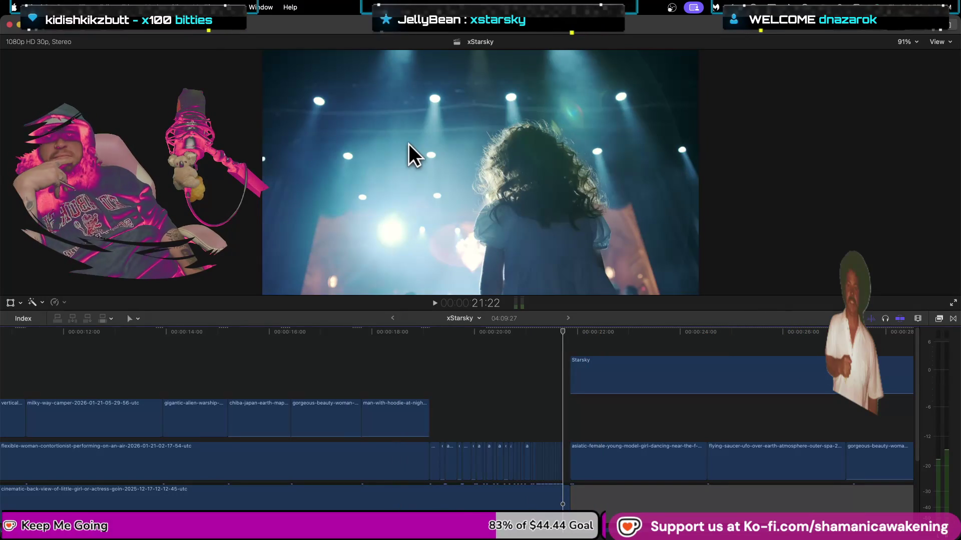
key("Left")
key("Left")
key("Left")
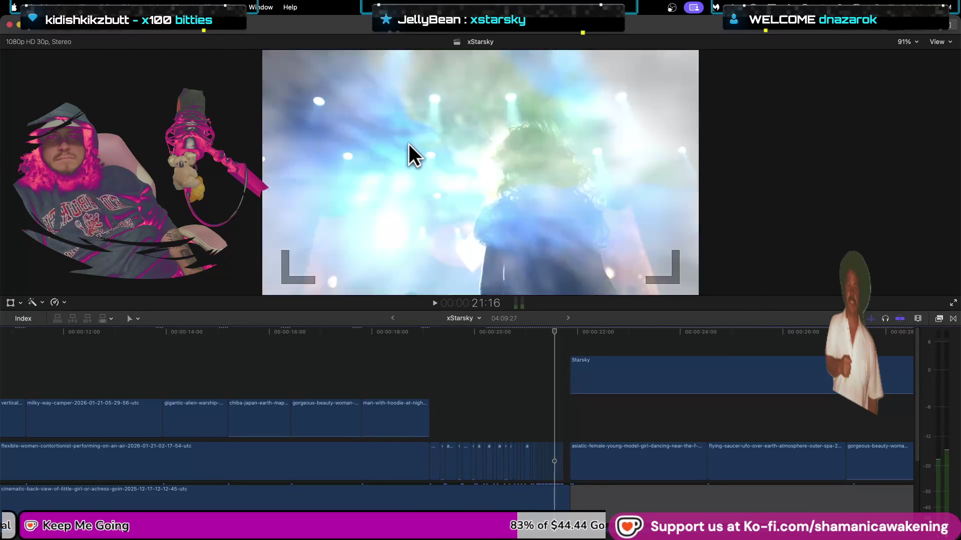
key("Left")
key("Left")
key("Left")
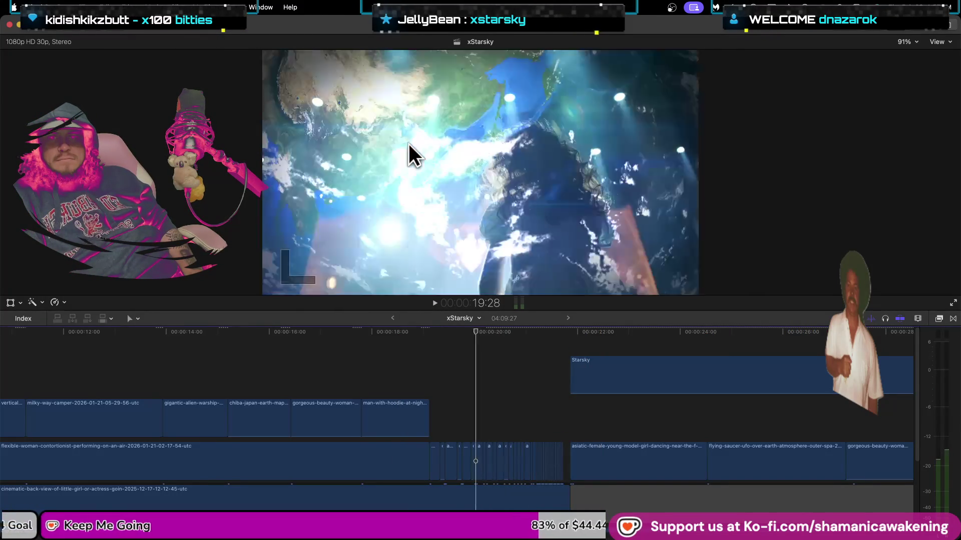
key("Up")
key("Down")
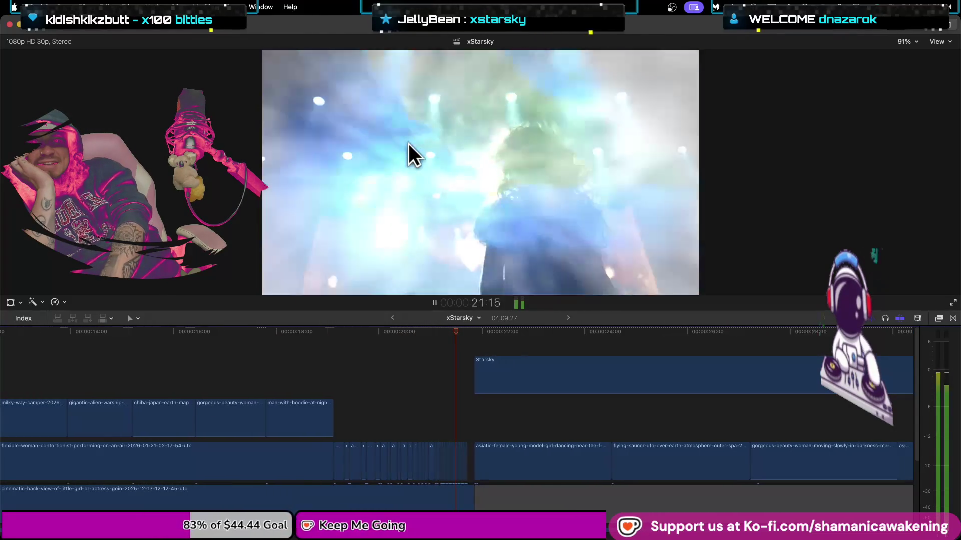
key("space")
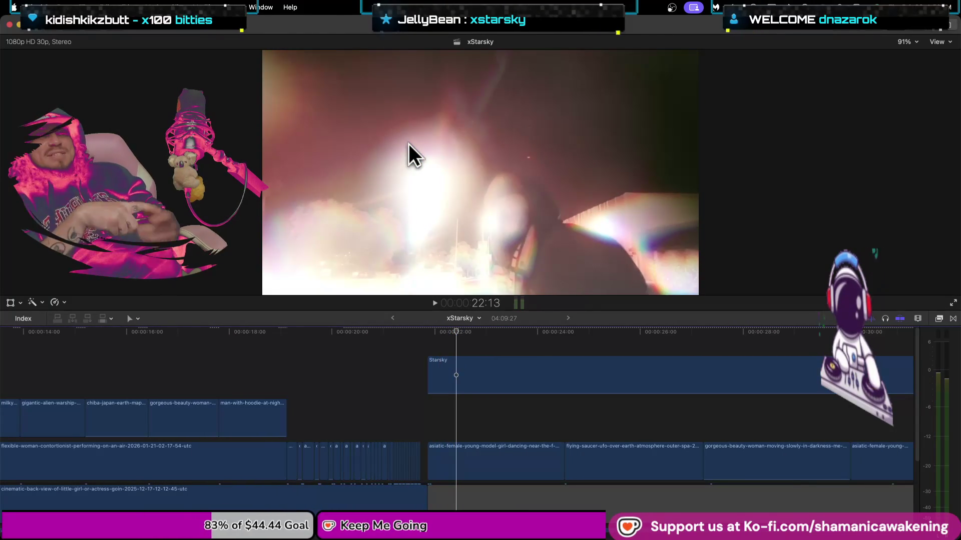
scroll(409, 432, "up", 2)
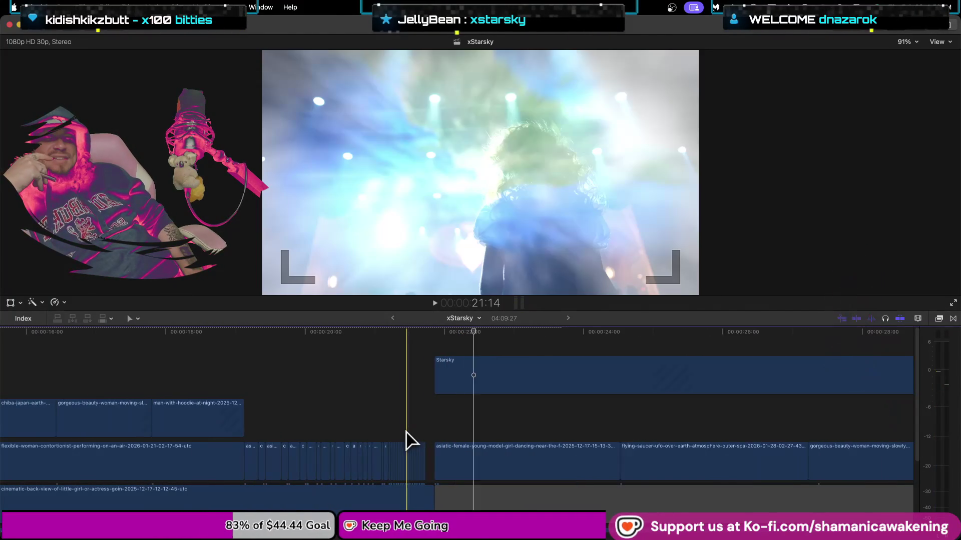
scroll(410, 434, "up", 1)
scroll(422, 424, "up", 1)
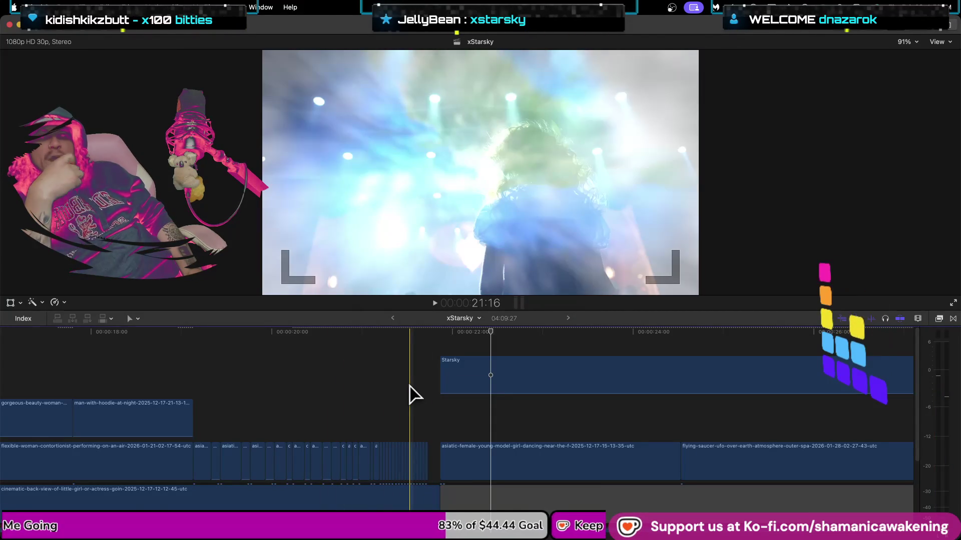
scroll(419, 359, "up", 3)
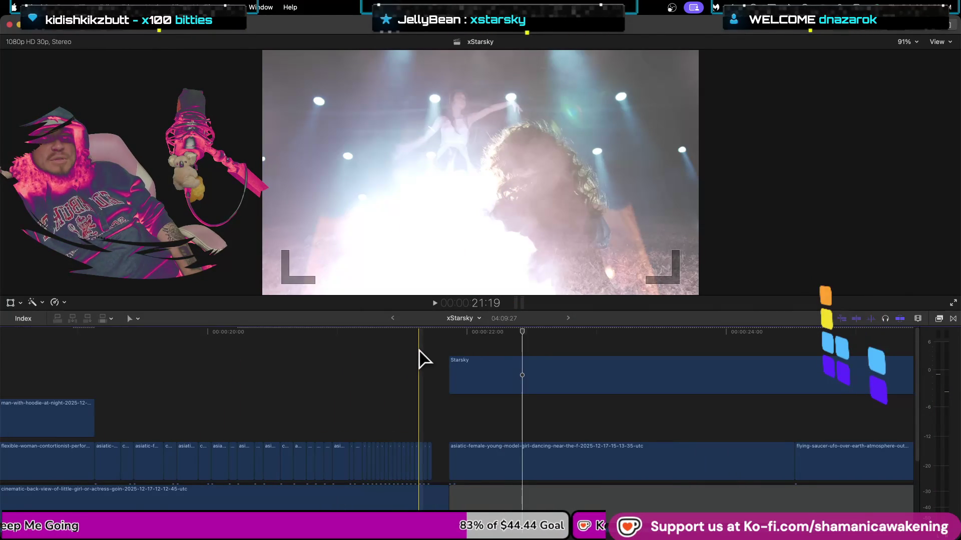
scroll(419, 360, "up", 2)
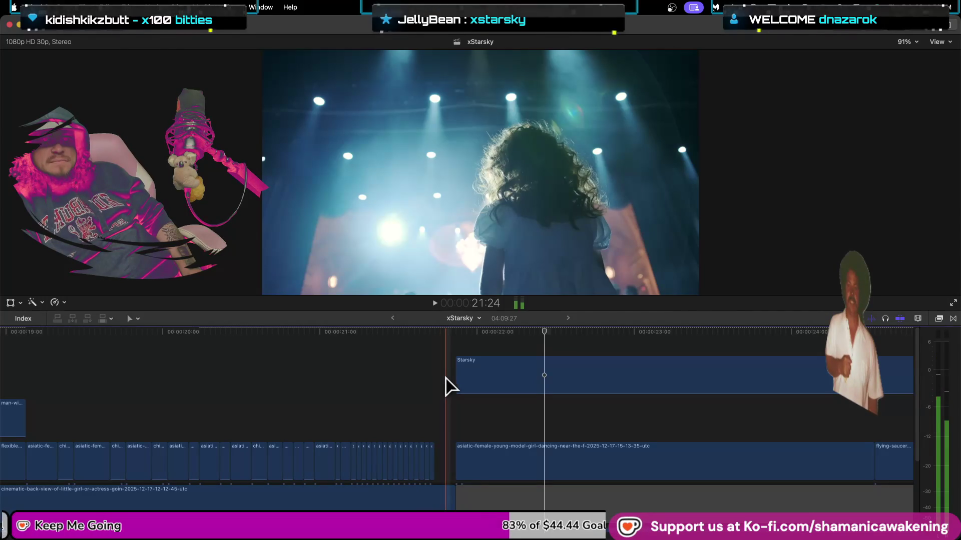
scroll(533, 419, "up", 2)
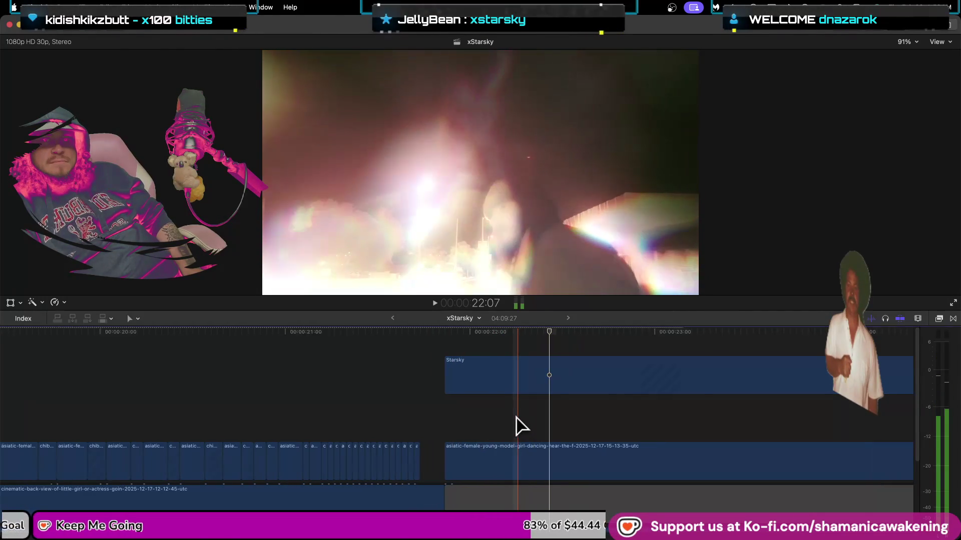
scroll(517, 420, "up", 2)
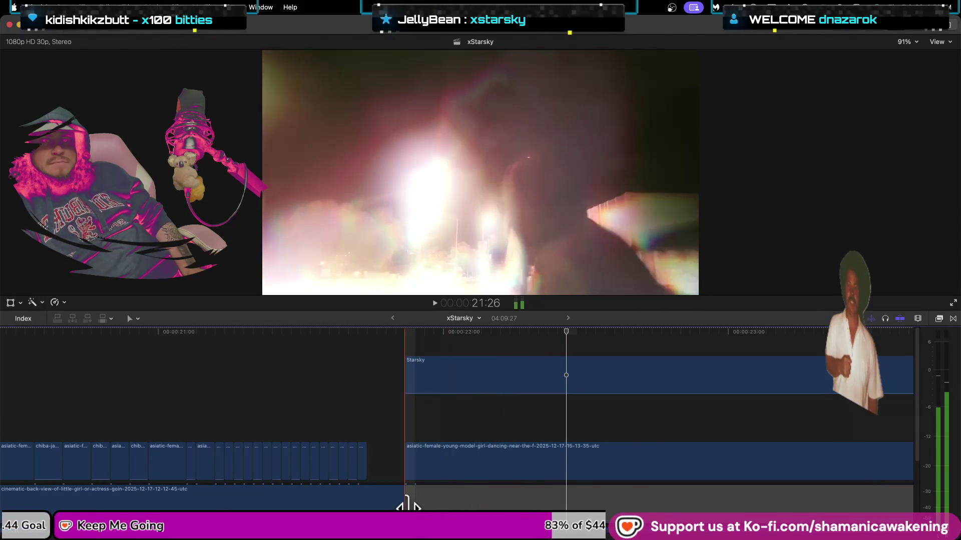
- Trim the bottom clip's end back two seconds and move the three small clips later
left_click_drag(405, 503, 366, 503)
left_click_drag(379, 444, 344, 464)
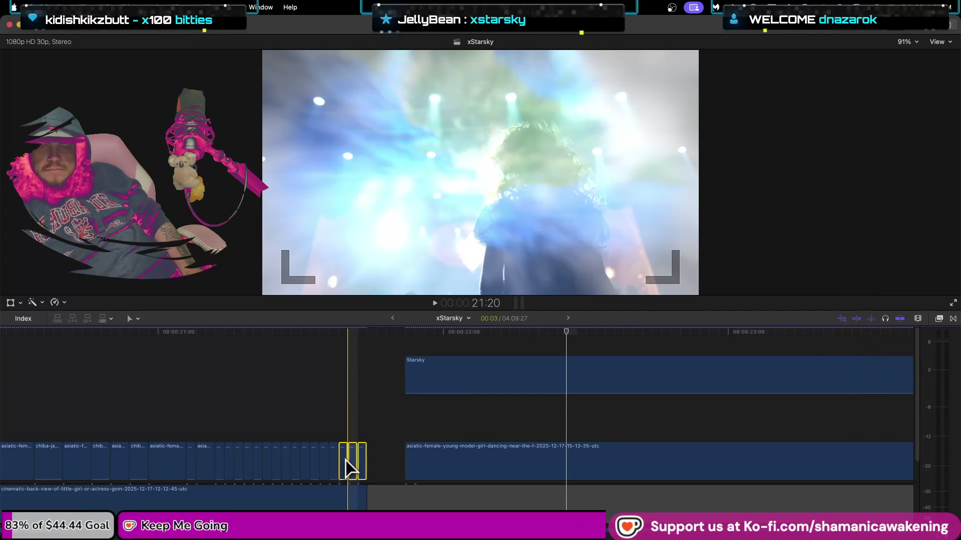
left_click_drag(352, 457, 376, 464)
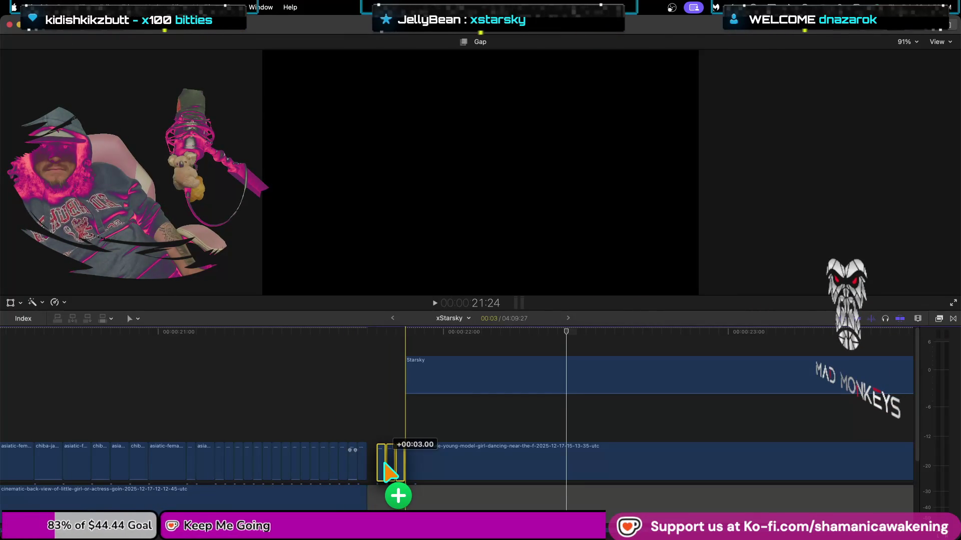
left_click_drag(379, 465, 379, 465)
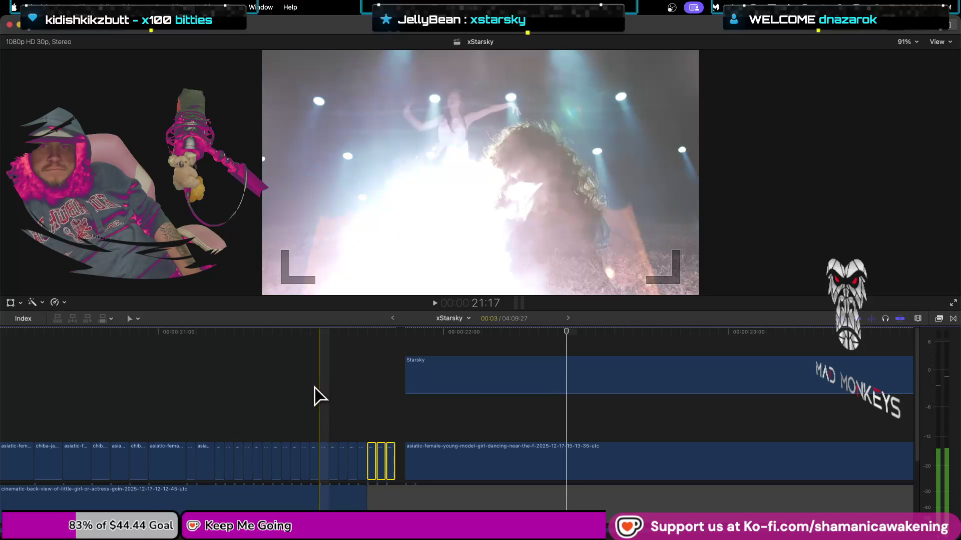
key("space")
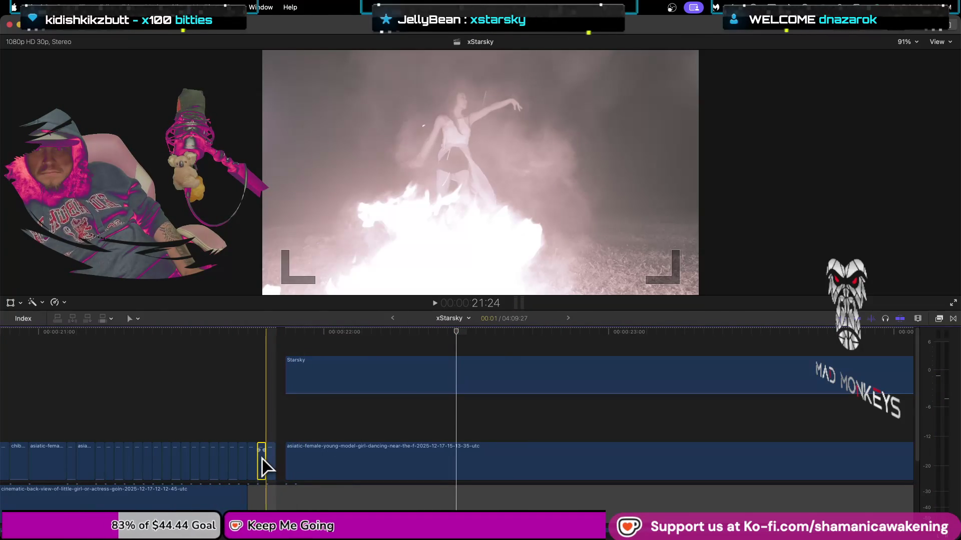
- Extend the back-view clip's end to meet the Starsky clip's start, then replay the cut
left_click_drag(265, 458, 282, 454)
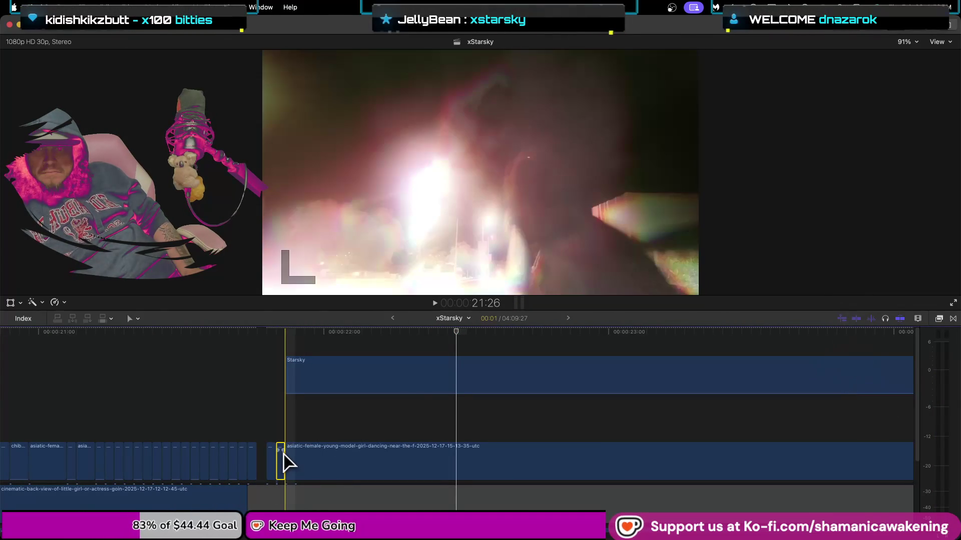
left_click_drag(283, 455, 275, 461)
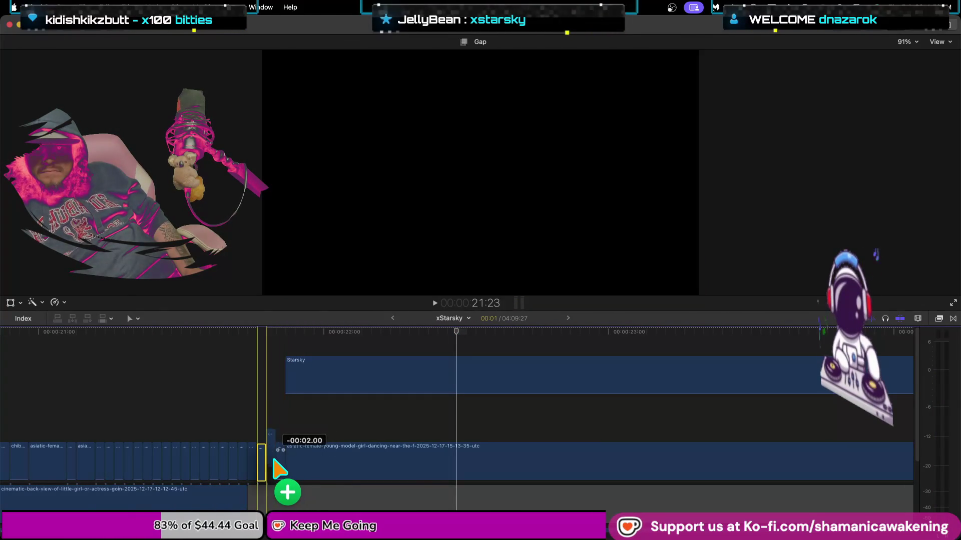
key("space")
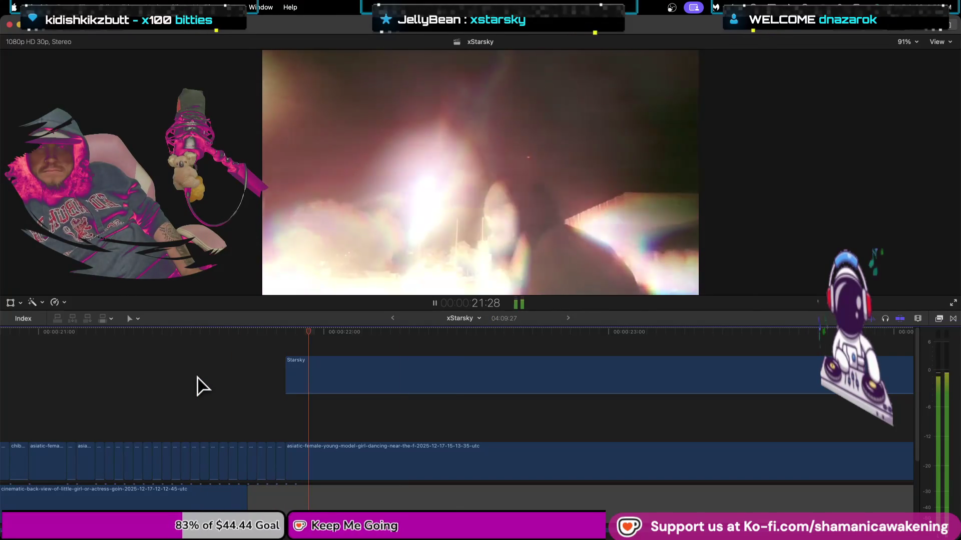
left_click_drag(237, 504, 274, 505)
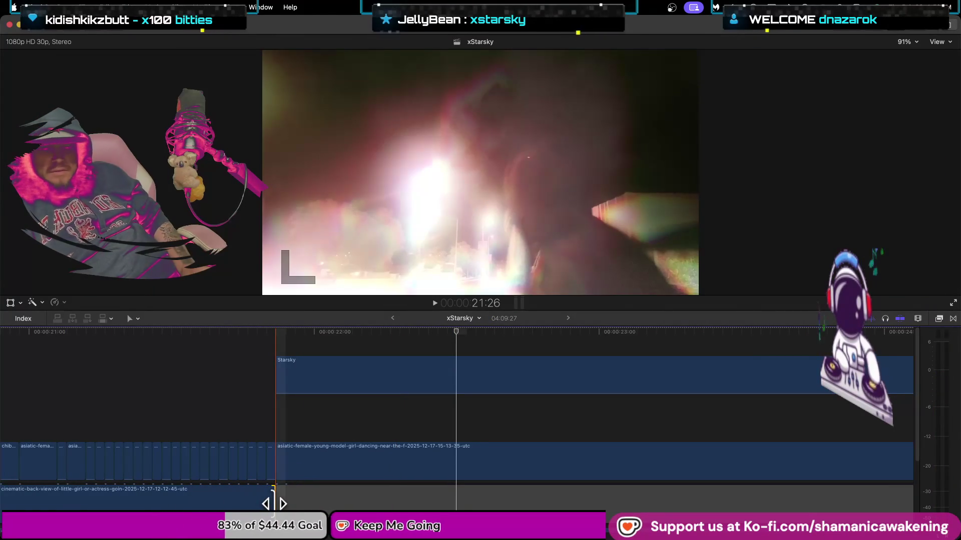
left_click(273, 504)
key("Left")
key("Left")
key("Left")
key("Left")
key("Left")
key("Left")
key("Left")
key("Left")
key("Left")
key("Left")
key("Left")
key("Left")
key("Left")
key("space")
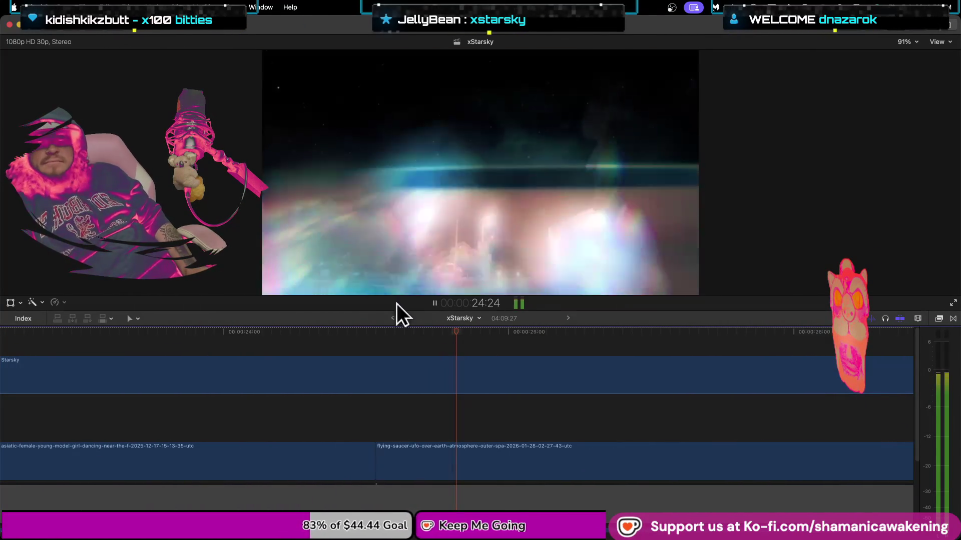
- Stop playback and undo three timeline changes to restore the chiba-japan clip under the dancing clip
key("space")
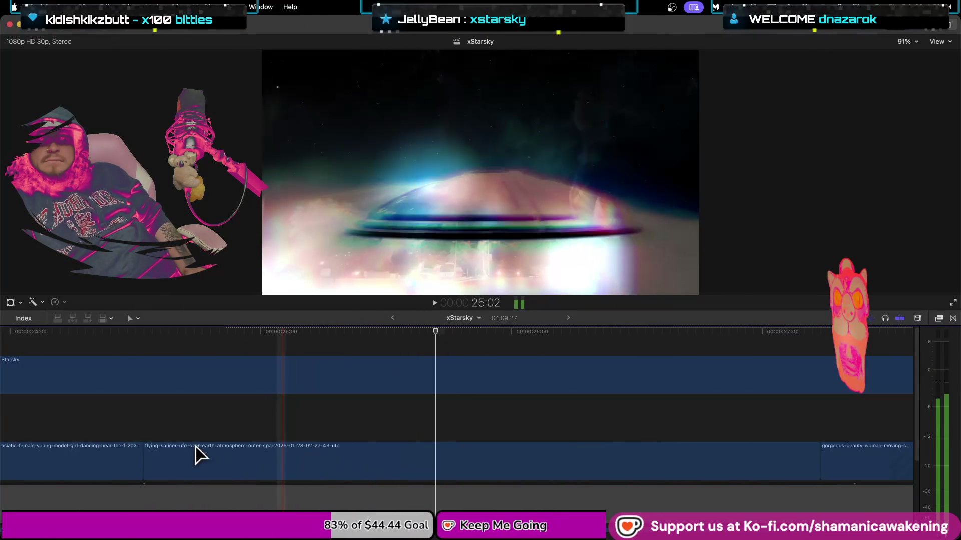
key("super+z")
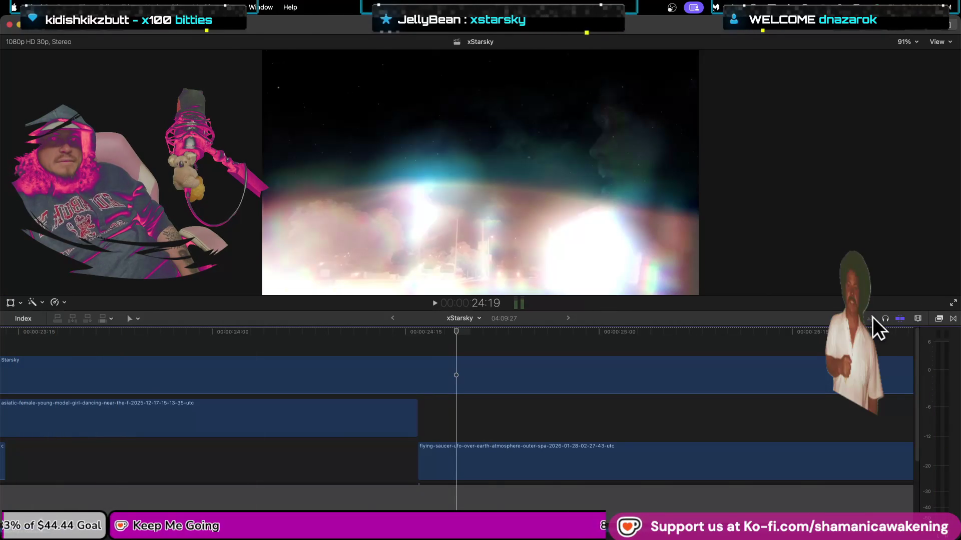
key("super+z")
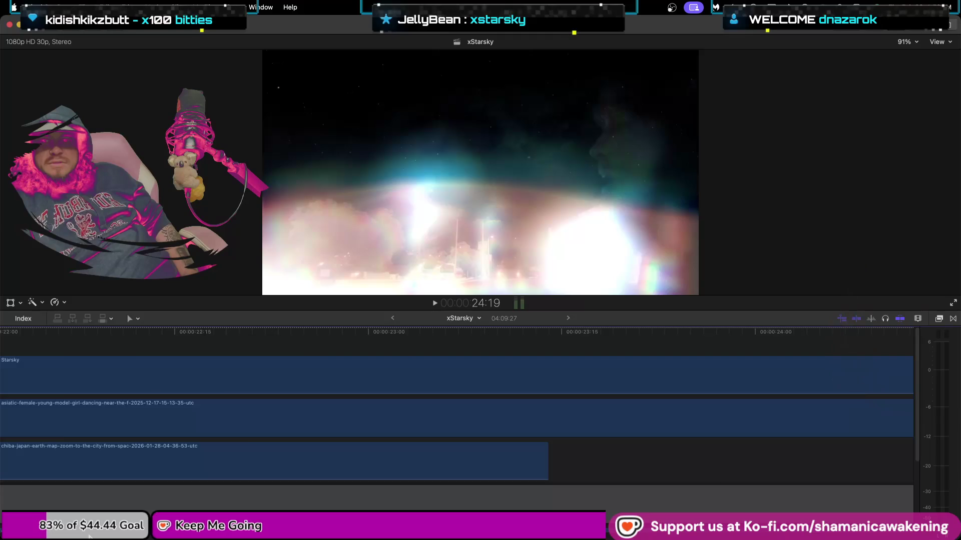
key("super+z")
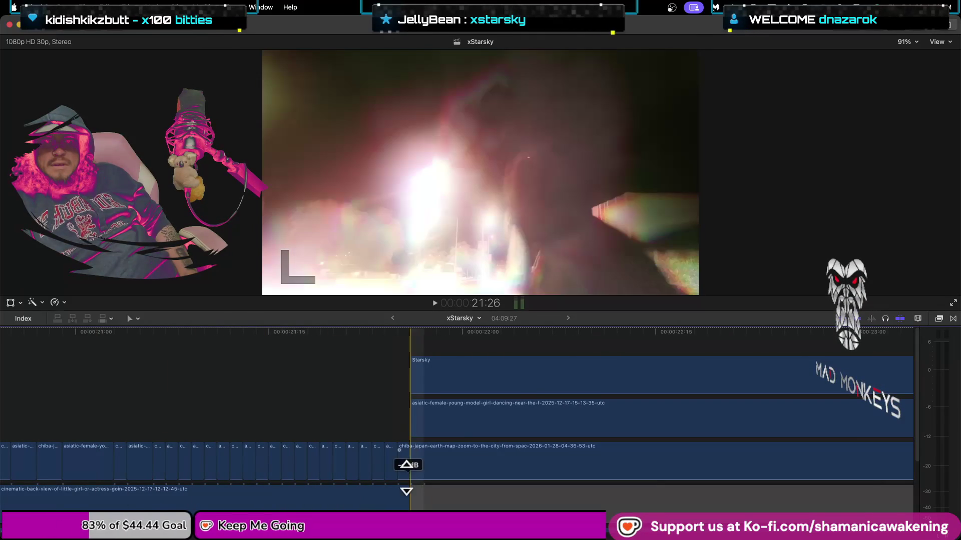
- Shorten the back-view clip's end and trim the chiba-japan earth-map clip away
key("super+equal")
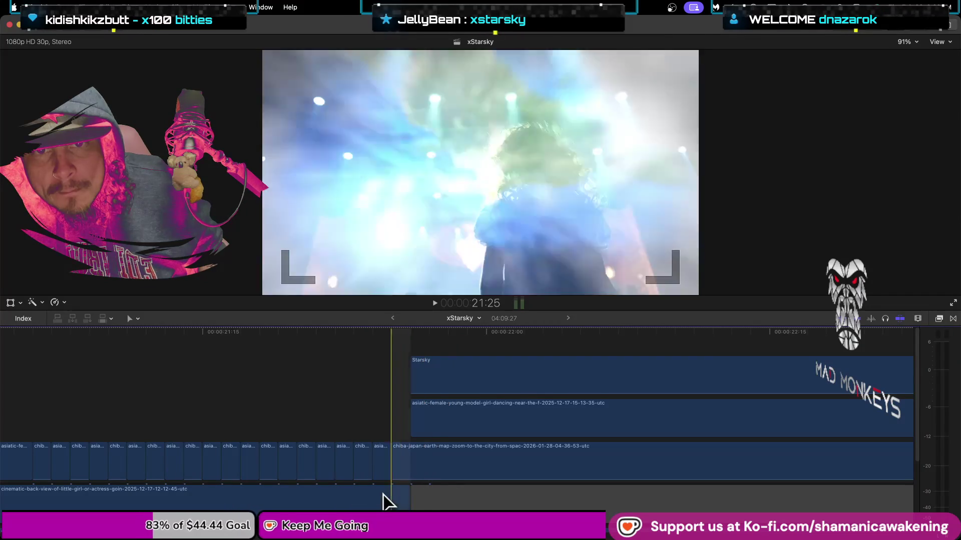
key("super+equal")
left_click(415, 472)
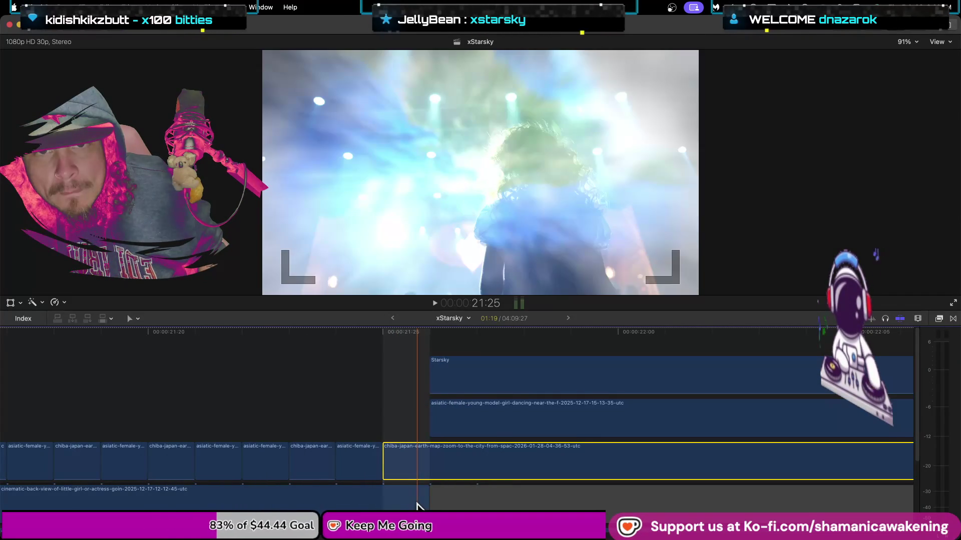
left_click_drag(424, 502, 381, 502)
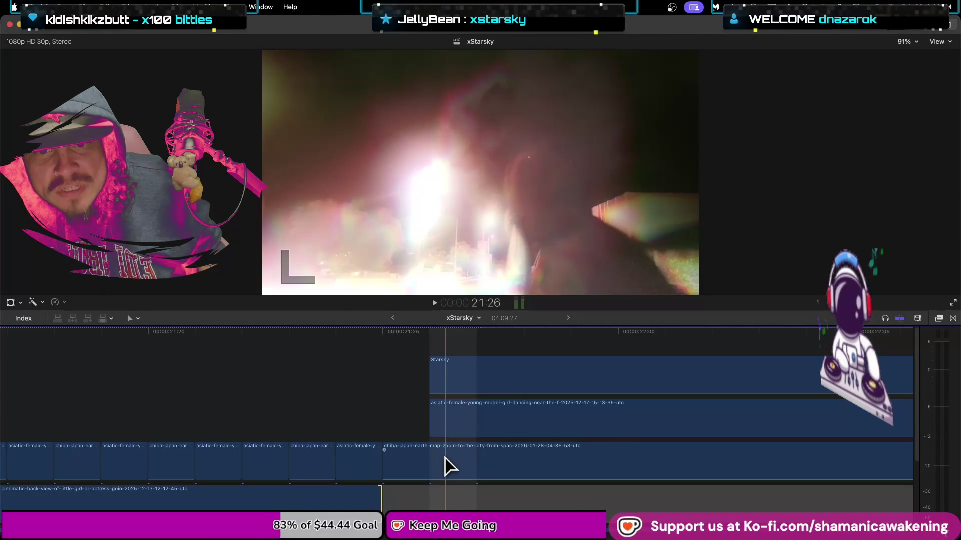
key("super+minus")
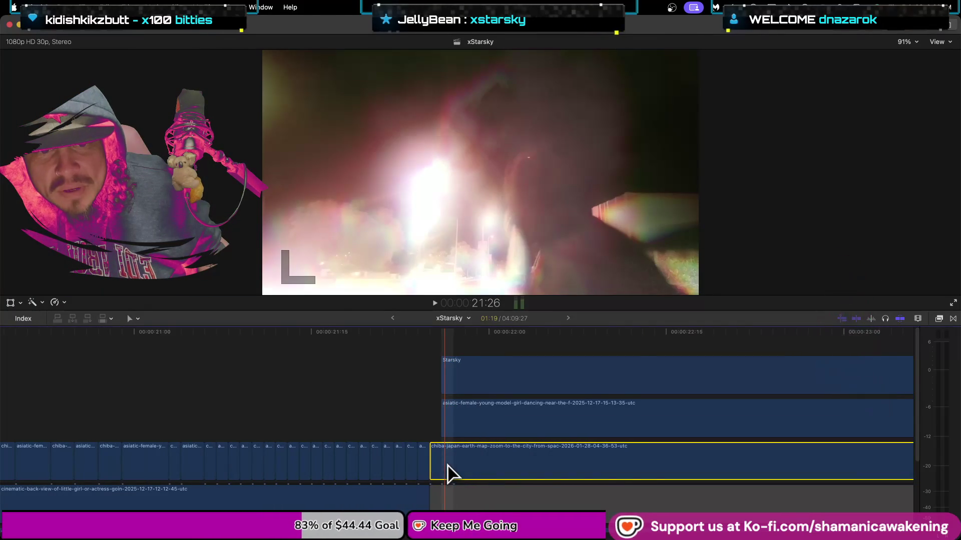
key("super+minus")
mouse_move(565, 470)
left_mouse_down()
mouse_move(436, 484)
mouse_move(444, 431)
left_mouse_up()
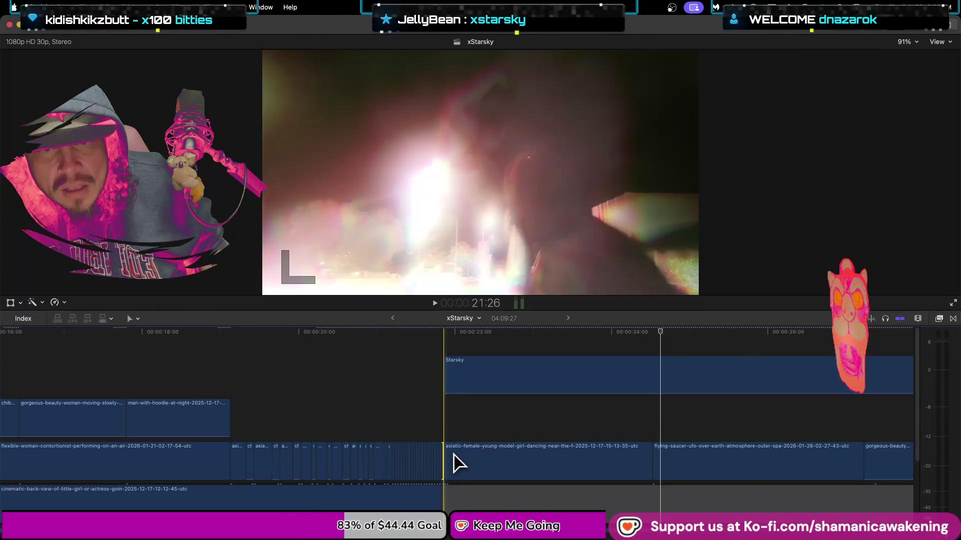
left_click(454, 457)
key("super+equal")
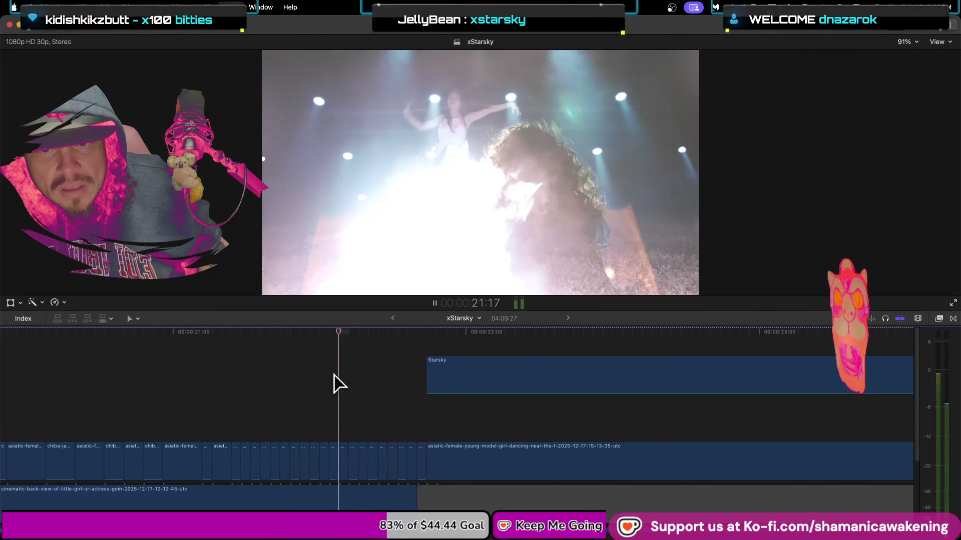
- Review the new cut with J/K/L playback from about 18:16
key("space")
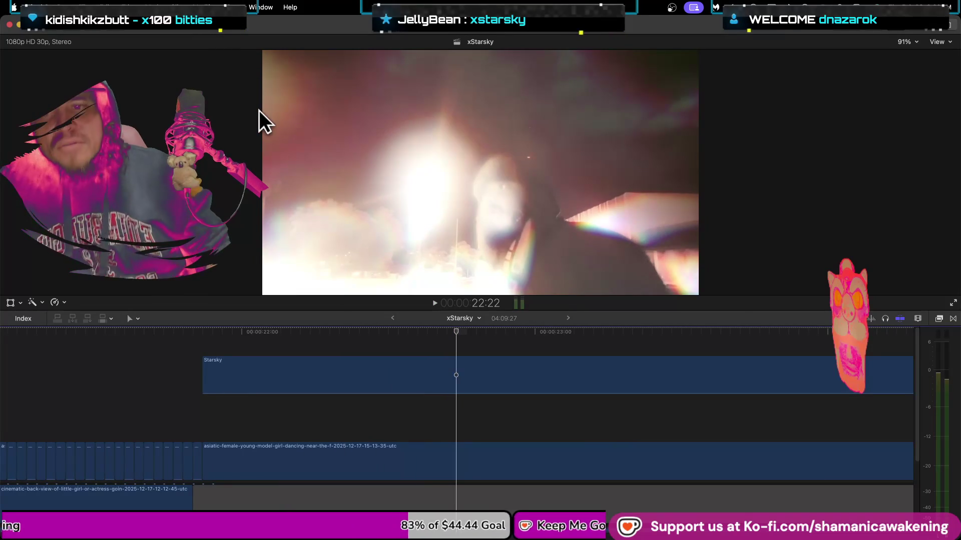
key("Up")
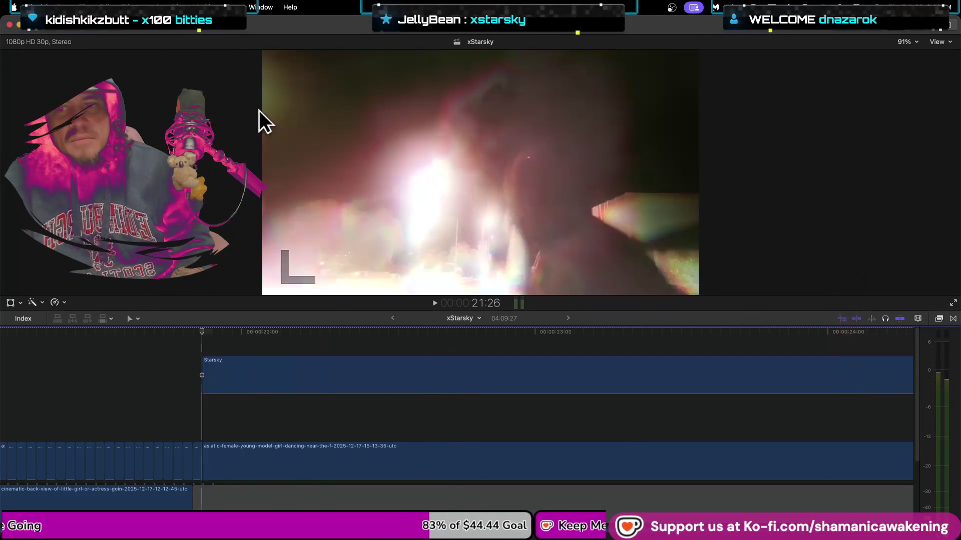
key("Left")
key("Left")
key("Left")
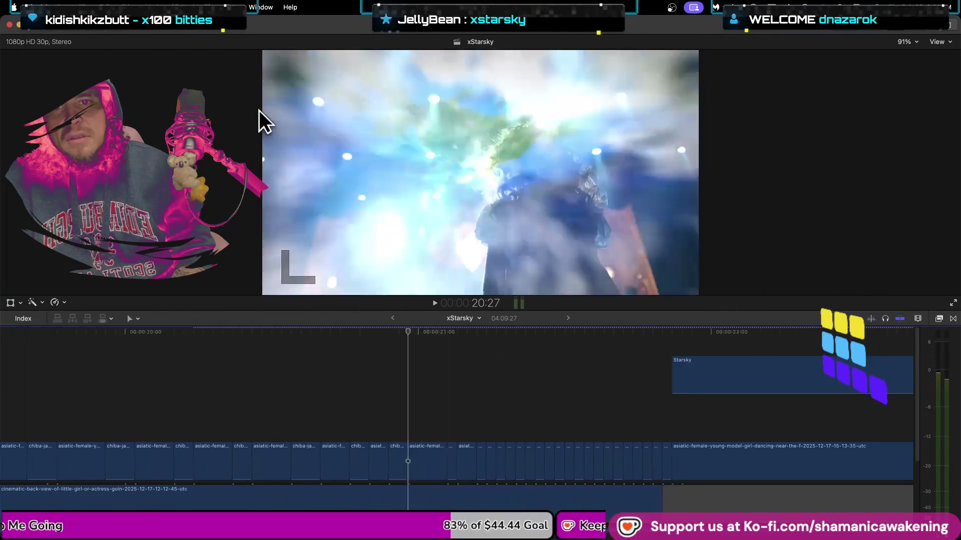
key("j")
key("j")
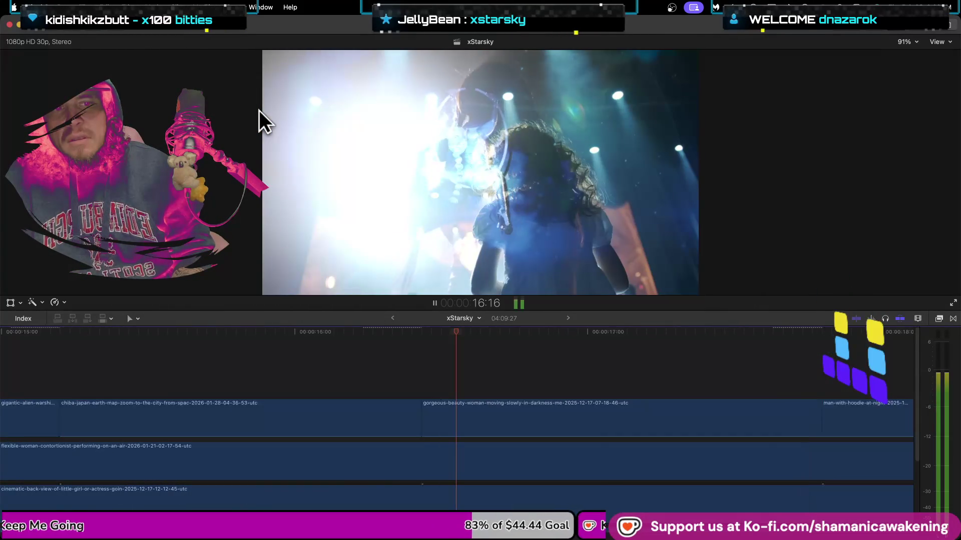
key("l")
key("k")
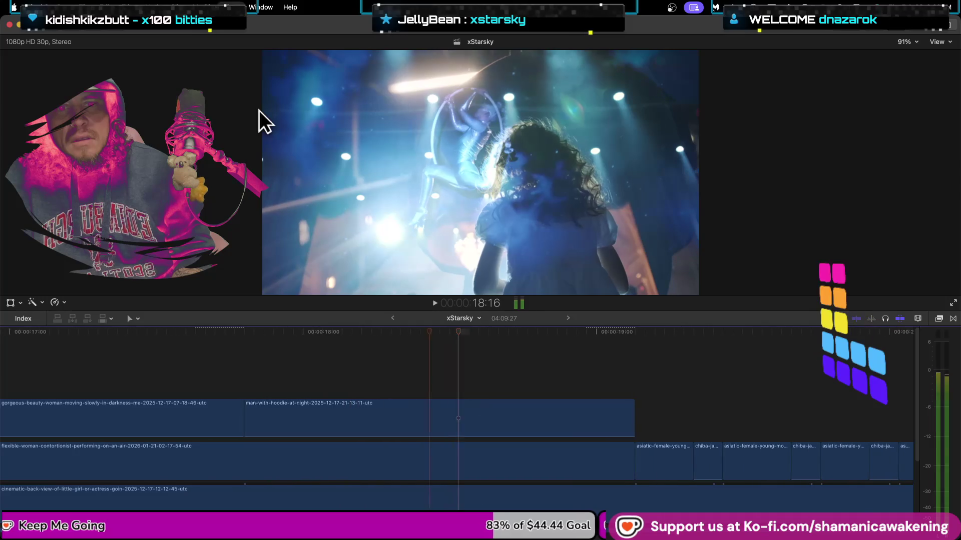
key("l")
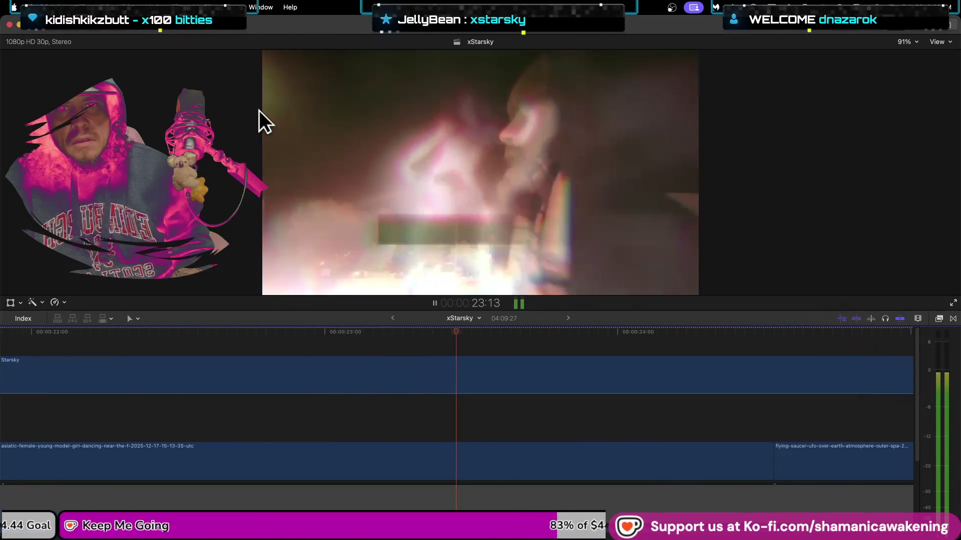
key("space")
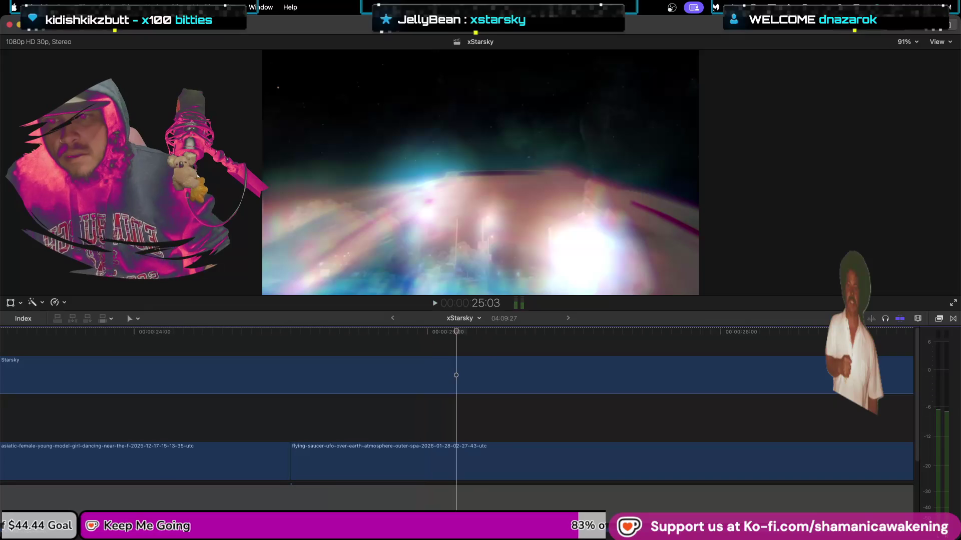
- Select the edit point between the lower clips and review playback from 23:17
left_click_drag(287, 467, 533, 469)
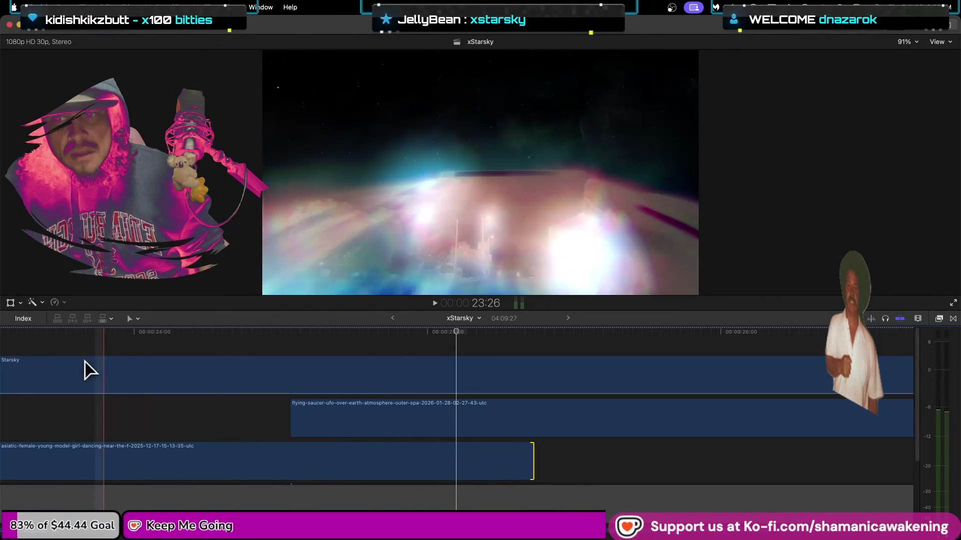
left_click(15, 334)
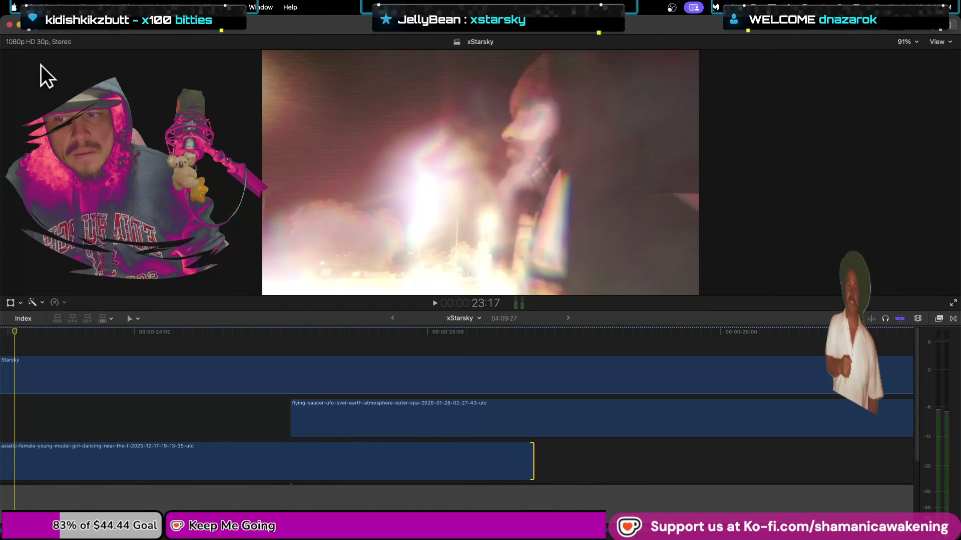
key("space")
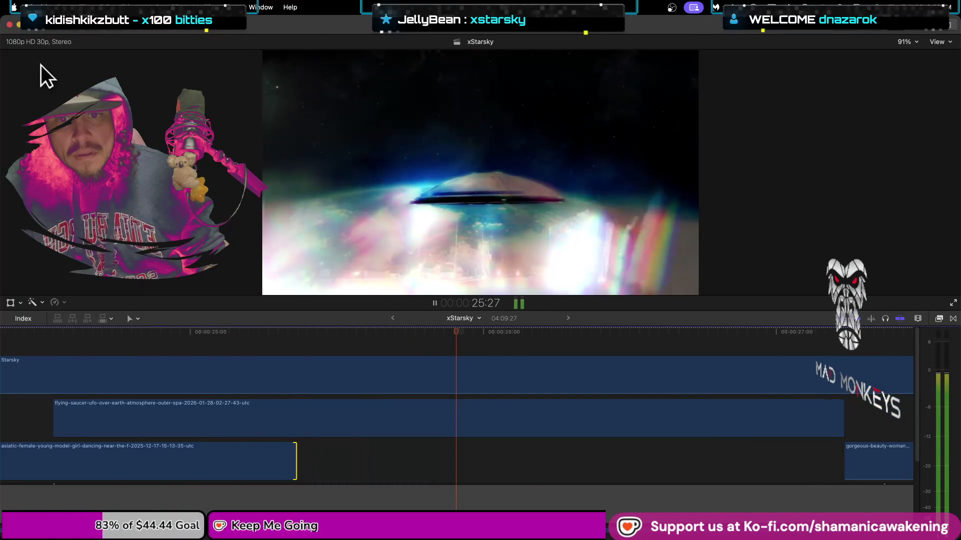
key("space")
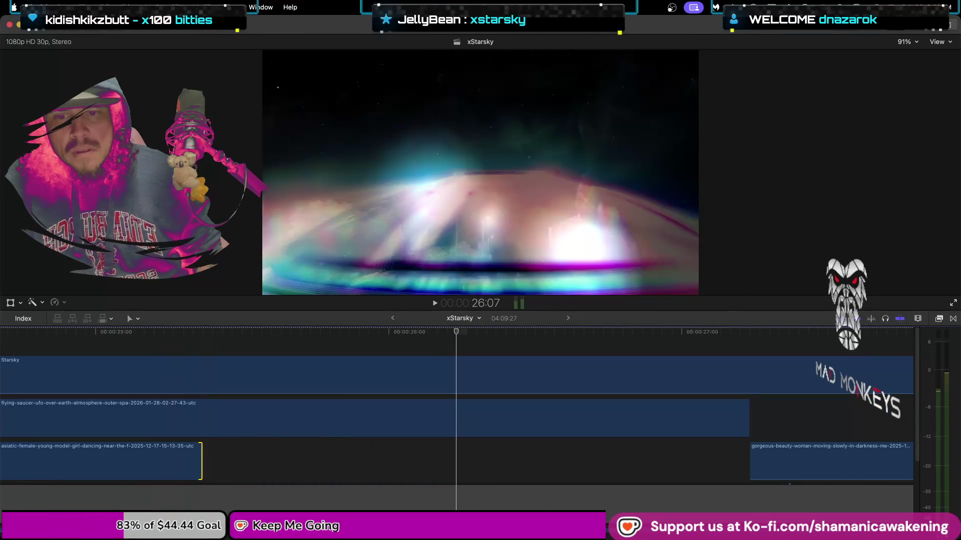
- Trim the flying-saucer clip's start later and drop it into the main storyline after the dancing clip
scroll(450, 420, "left", 5)
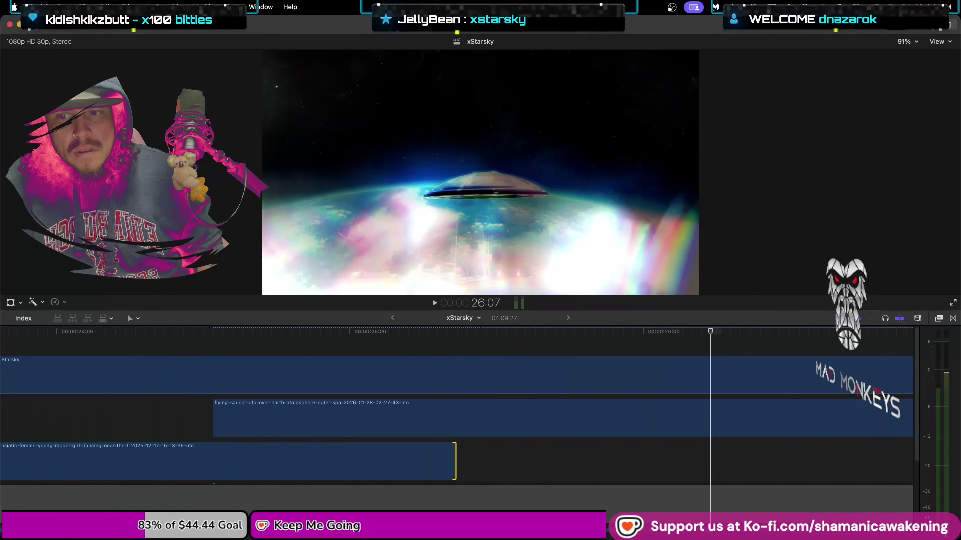
left_click_drag(214, 430, 293, 434)
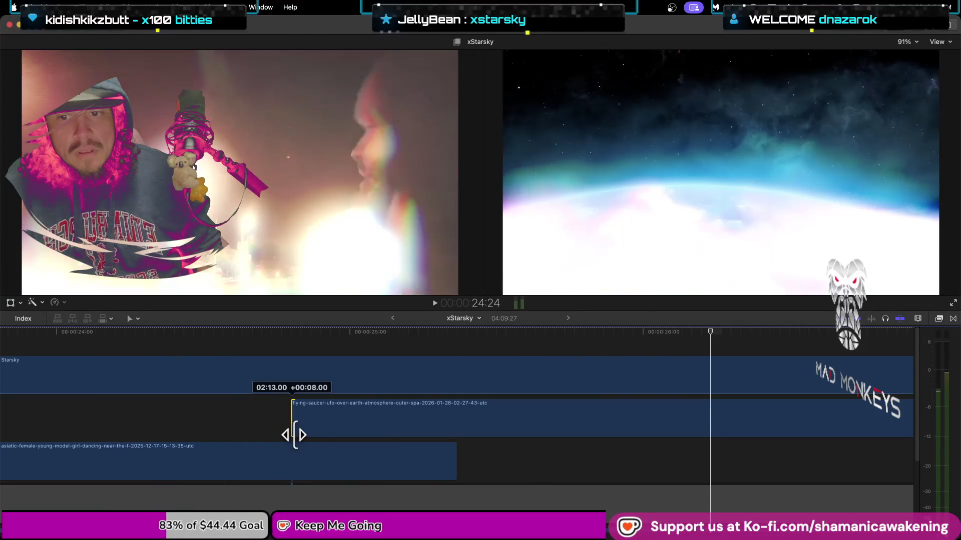
key("super+minus")
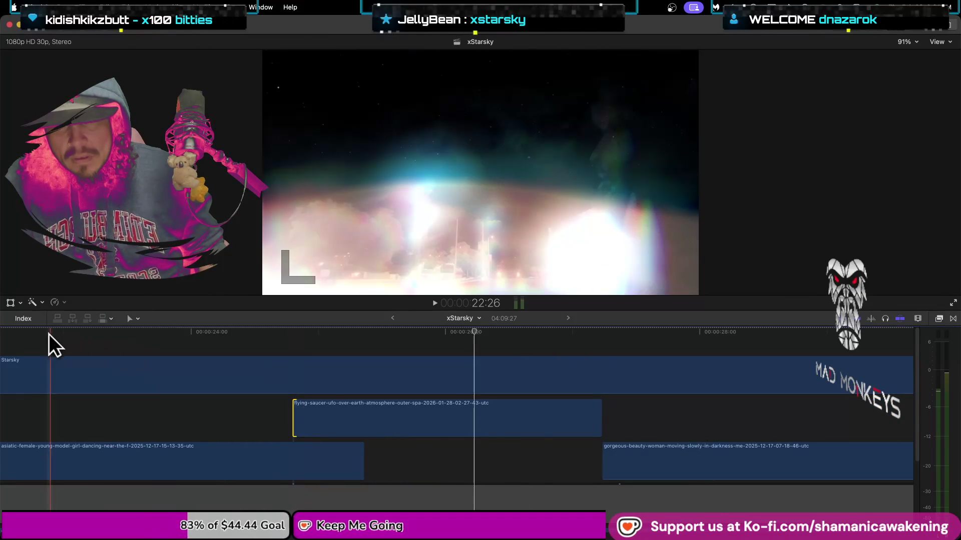
key("space")
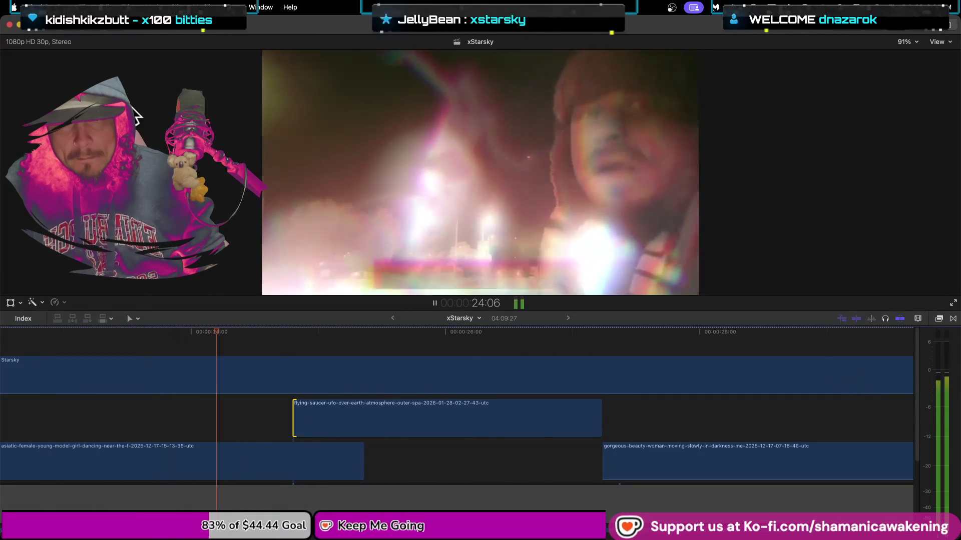
key("space")
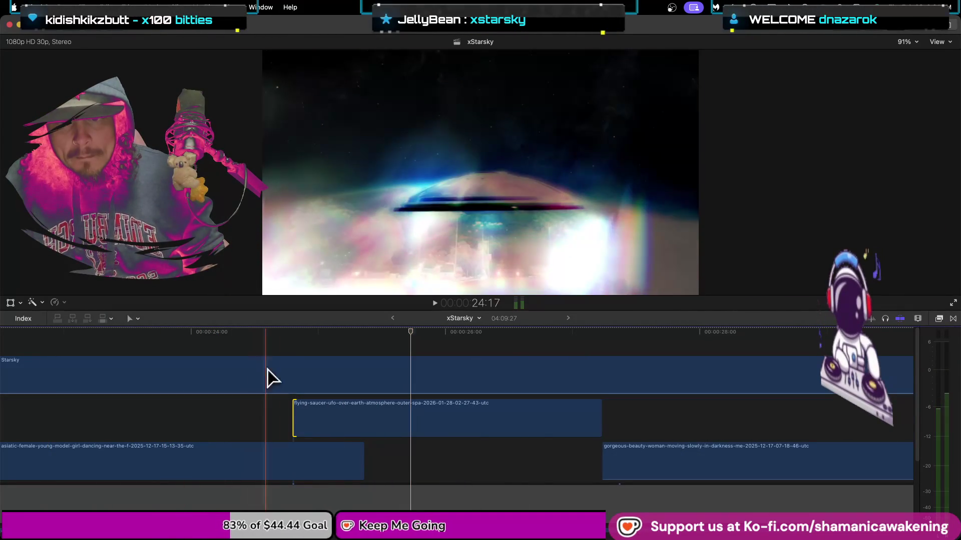
left_click_drag(294, 423, 365, 423)
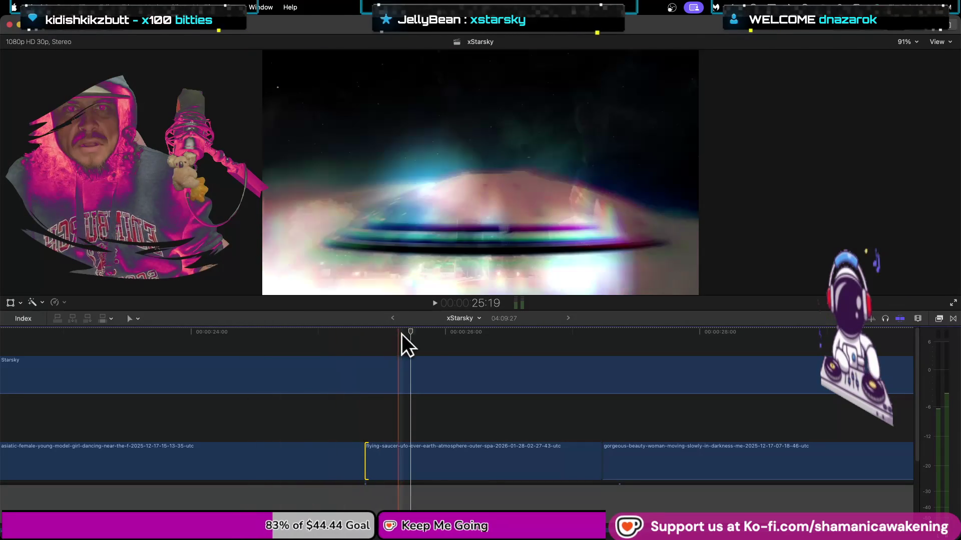
left_click(58, 343)
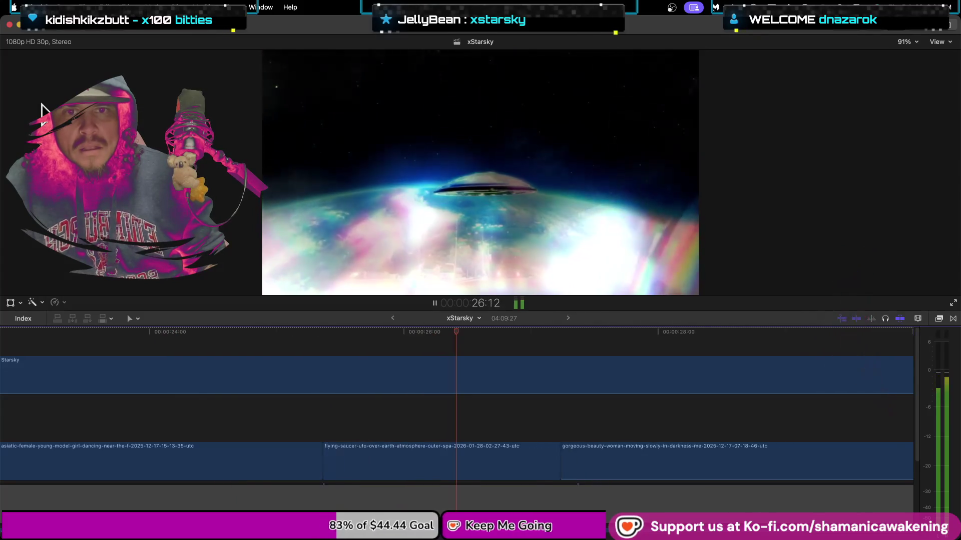
key("space")
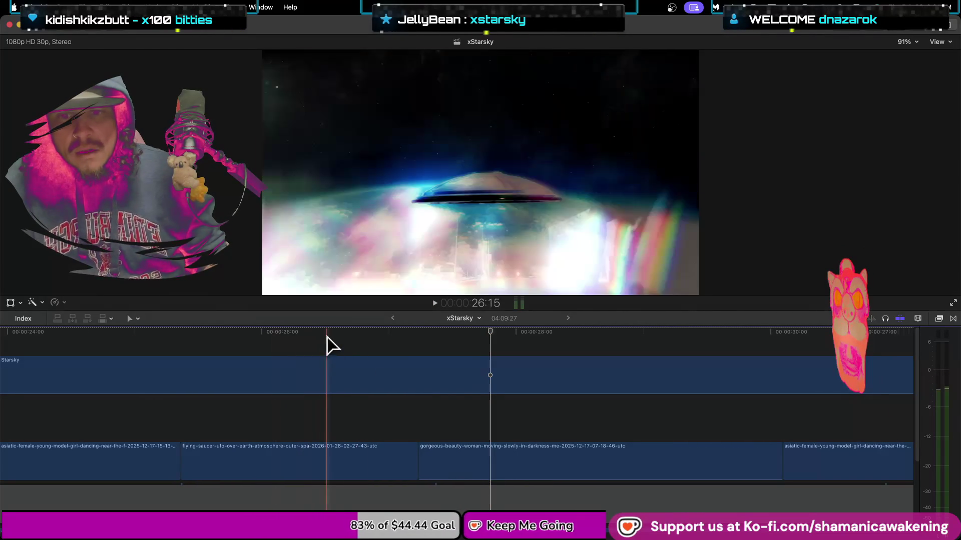
- Shorten the UFO clip's end and start the gorgeous-beauty clip earlier to close the gap
scroll(431, 479, "down", 2)
scroll(431, 479, "down", 2)
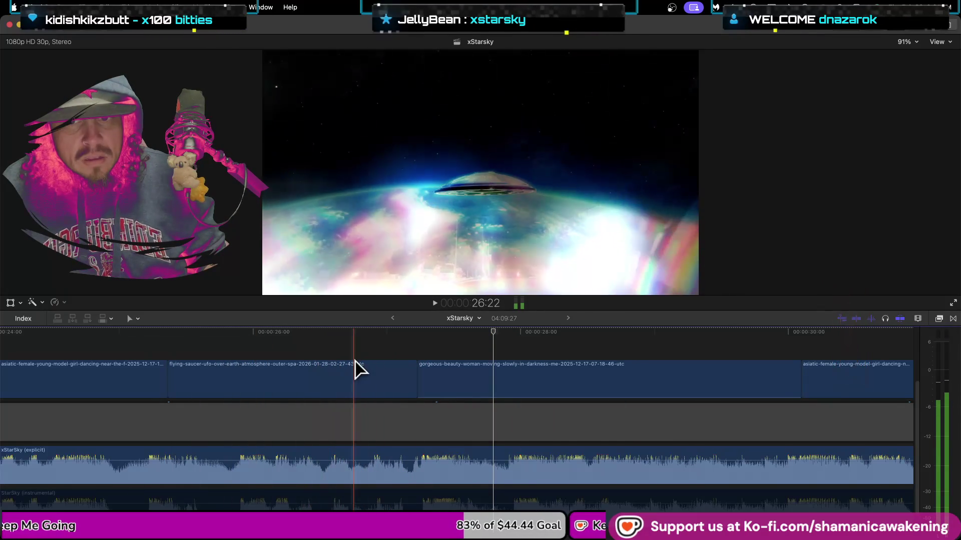
left_click_drag(416, 379, 376, 379)
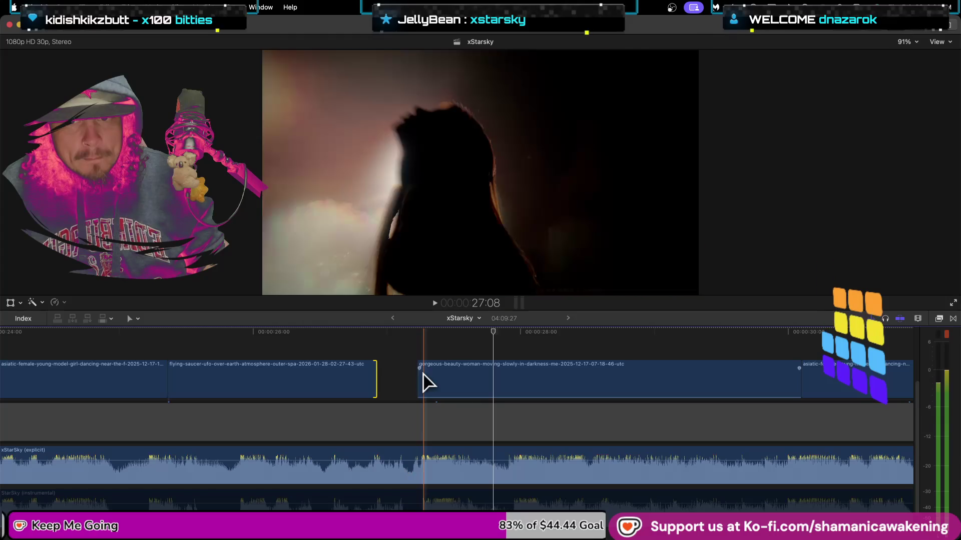
mouse_move(419, 382)
left_mouse_down()
mouse_move(391, 382)
mouse_move(400, 382)
left_mouse_up()
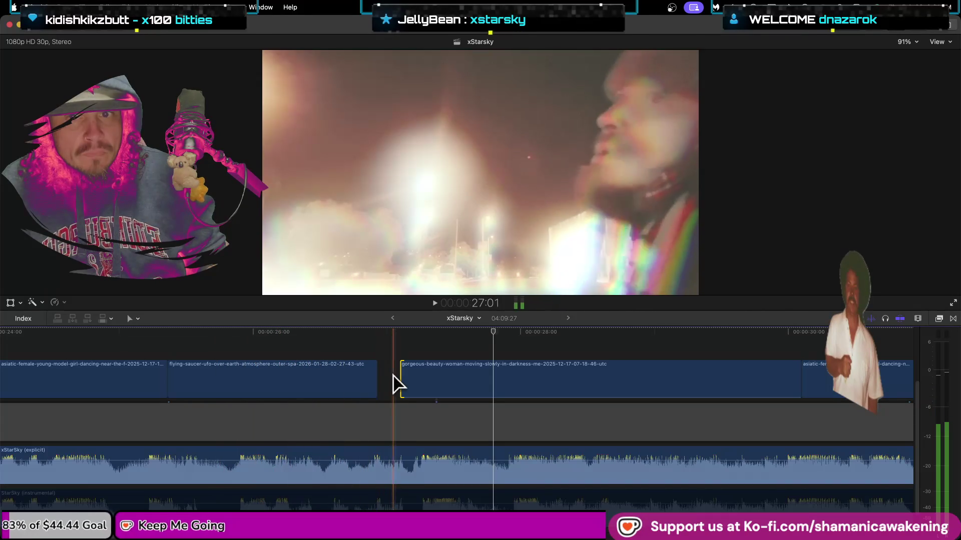
left_click_drag(401, 382, 379, 382)
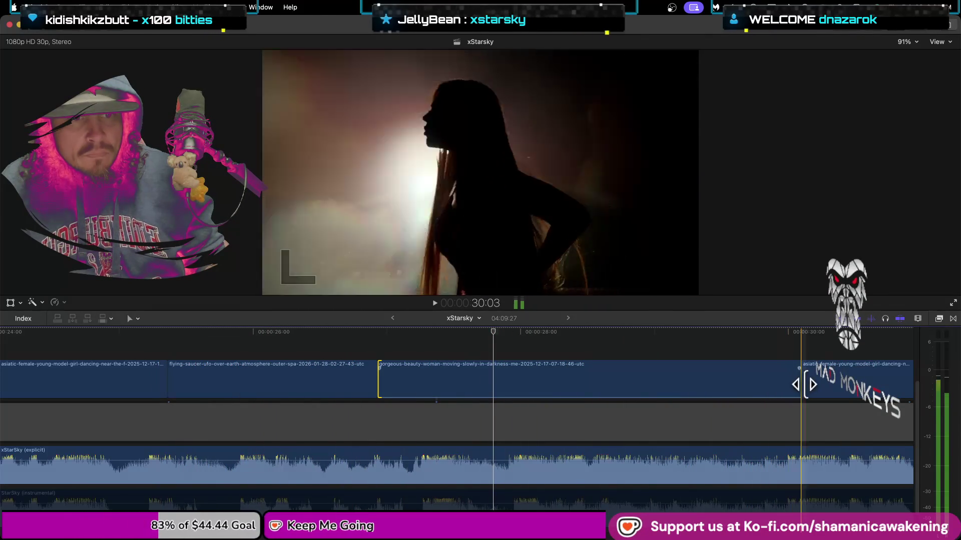
- Trim the gorgeous-beauty clip's end and extend the next dancing clip earlier to close the gap
left_click_drag(810, 386, 828, 390)
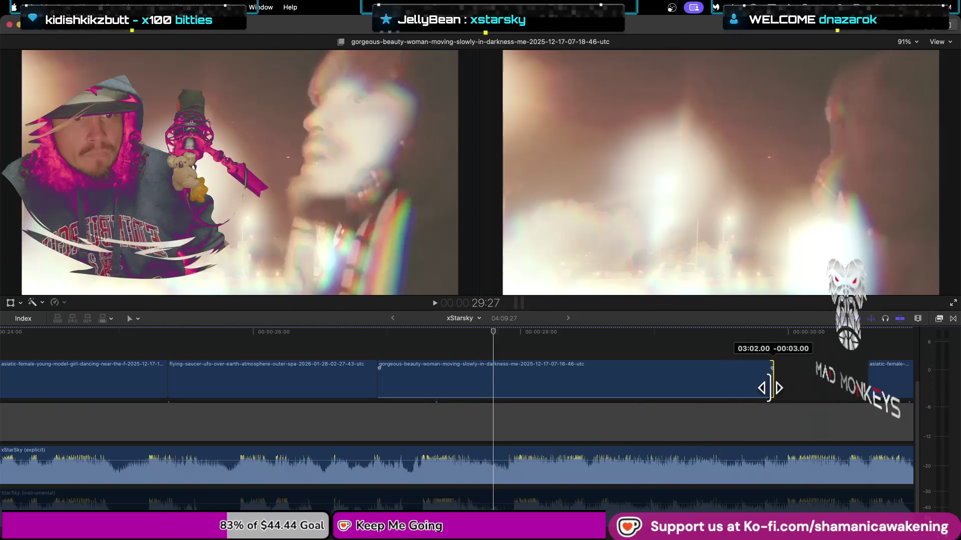
left_click_drag(799, 390, 719, 392)
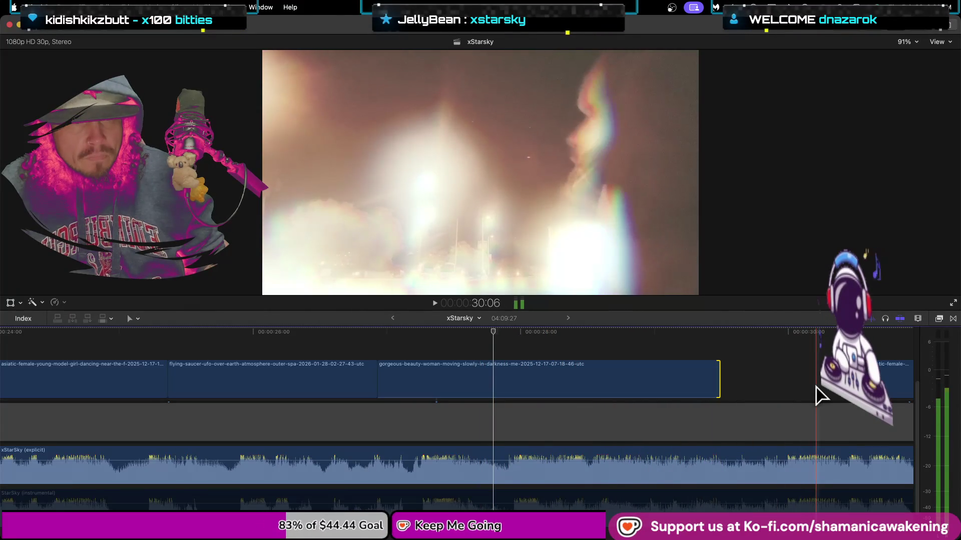
left_click_drag(720, 389, 743, 389)
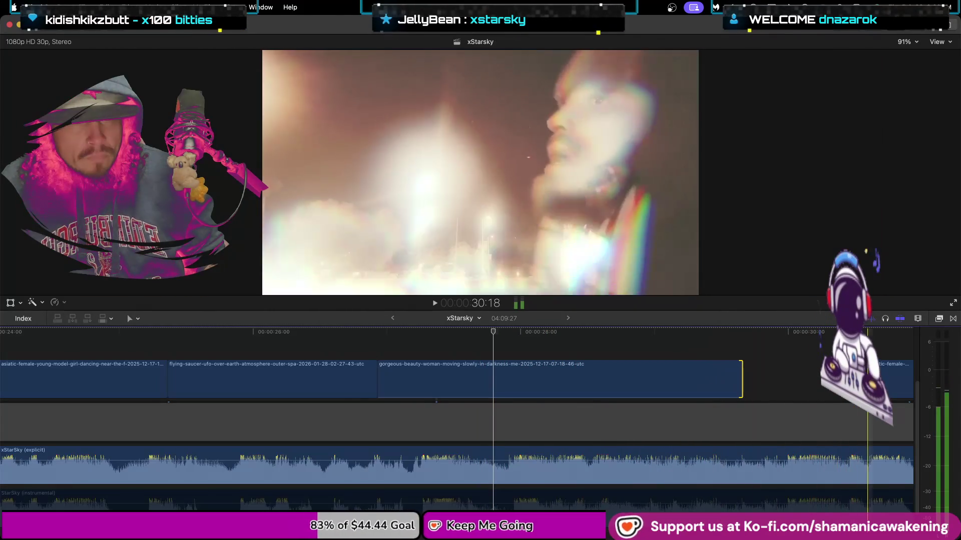
left_click(874, 380)
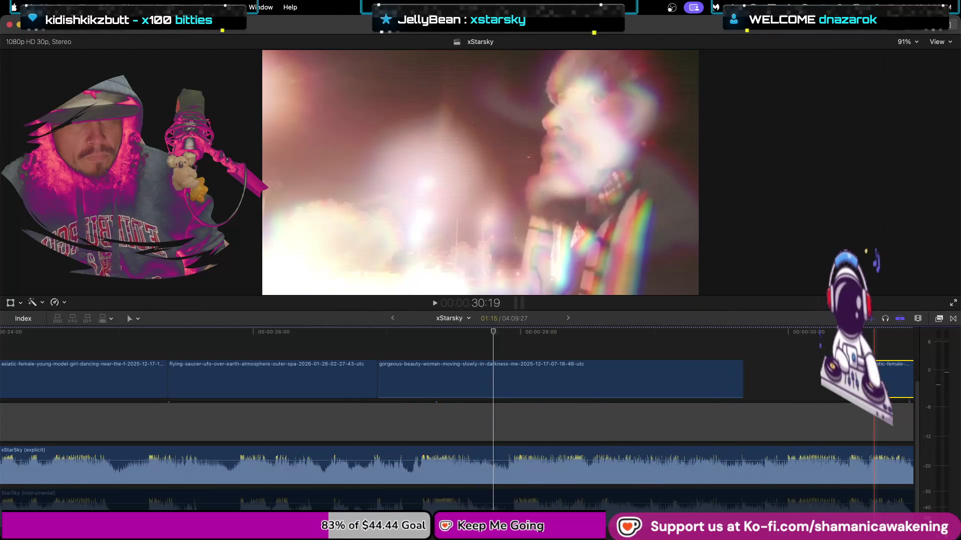
left_click_drag(873, 385, 746, 393)
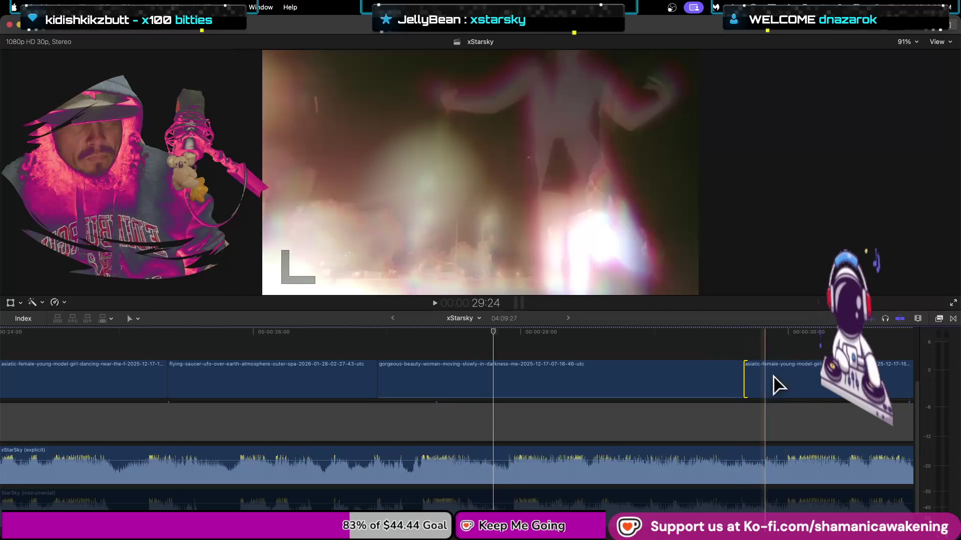
left_click(900, 319)
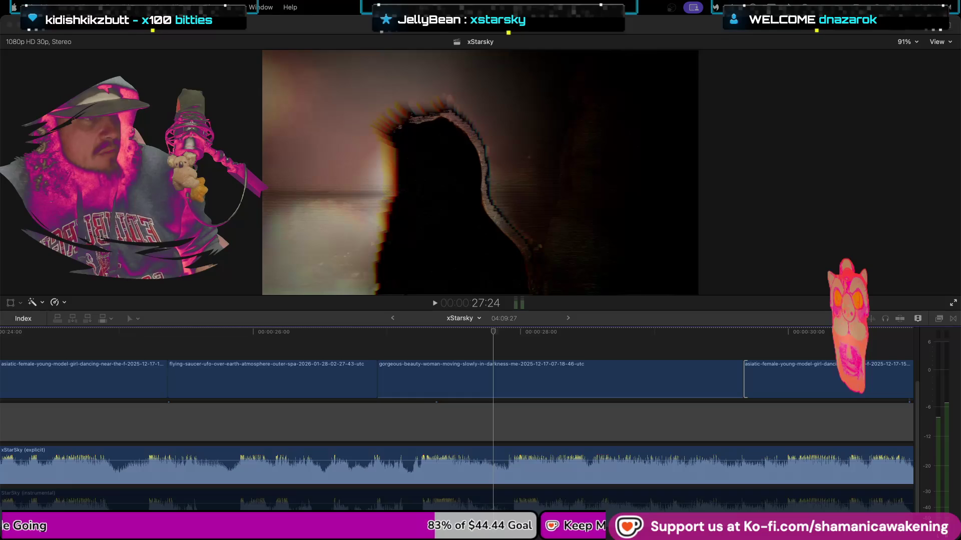
left_click(224, 333)
key("space")
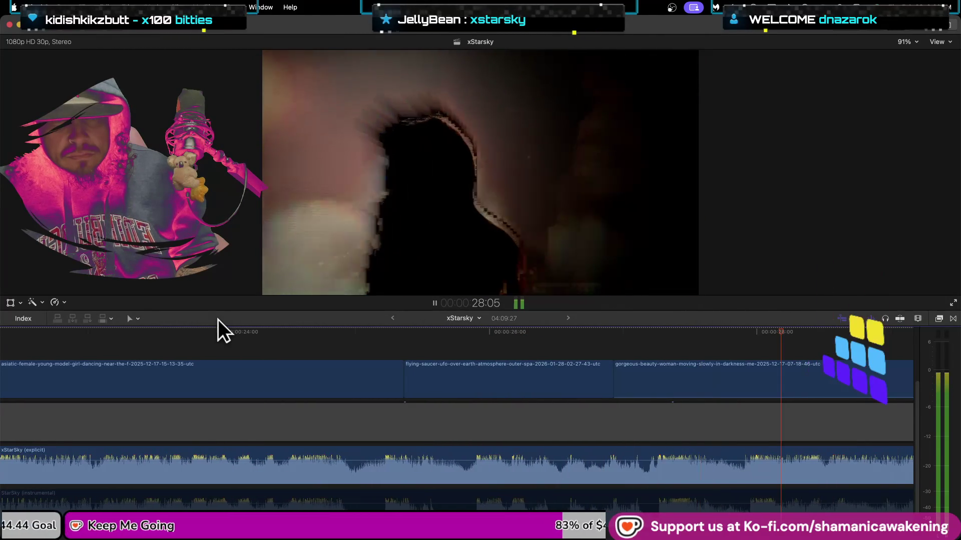
key("space")
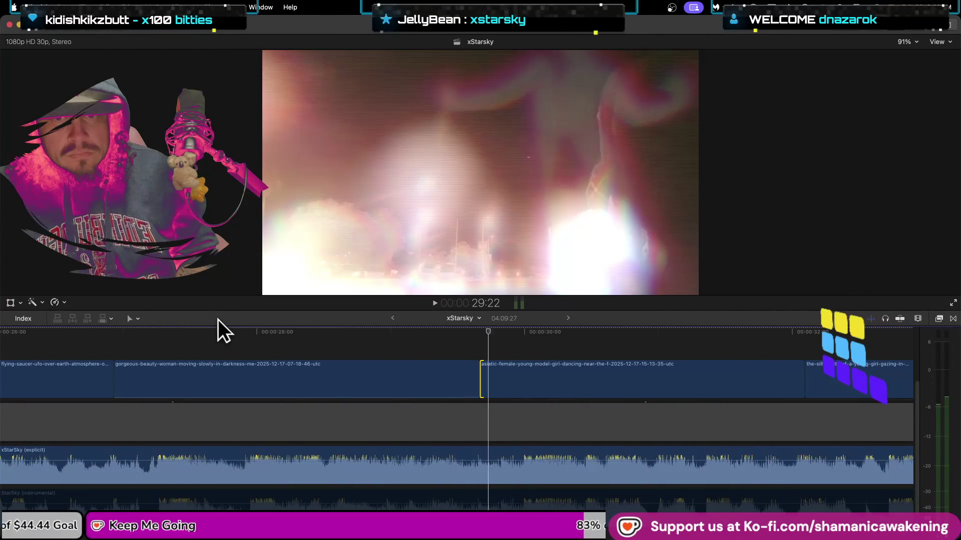
key("space")
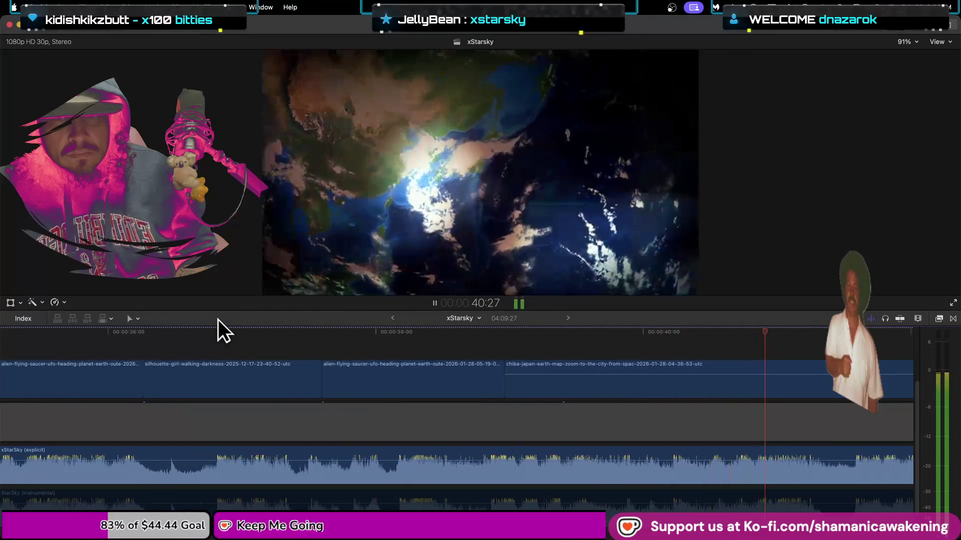
key("space")
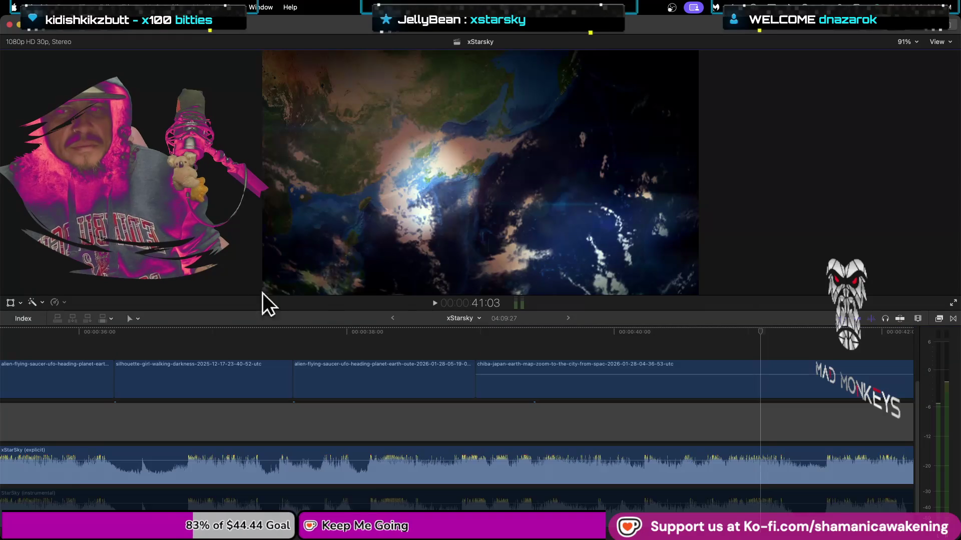
scroll(624, 401, "left", 2)
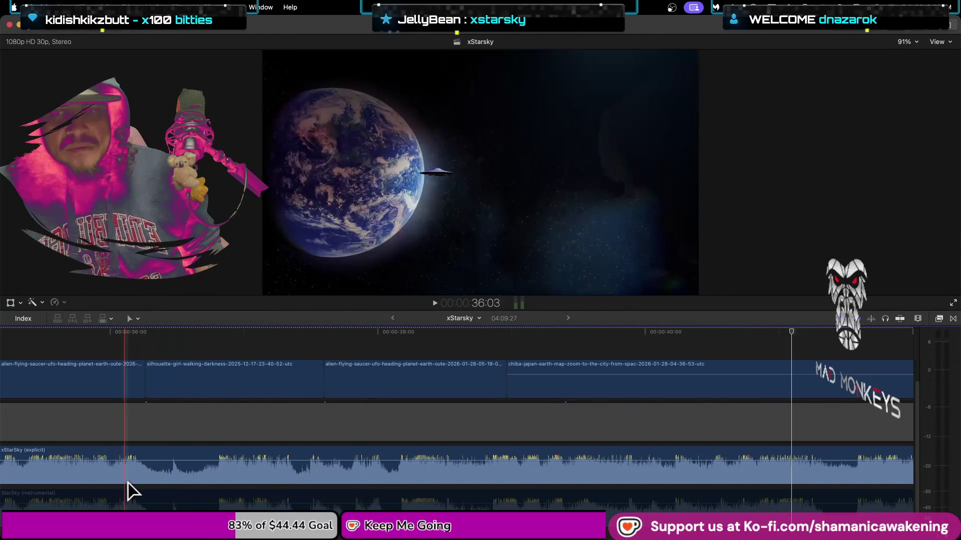
scroll(457, 421, "left", 5)
scroll(456, 420, "left", 5)
scroll(456, 420, "left", 5)
scroll(456, 420, "left", 5)
scroll(457, 421, "right", 3)
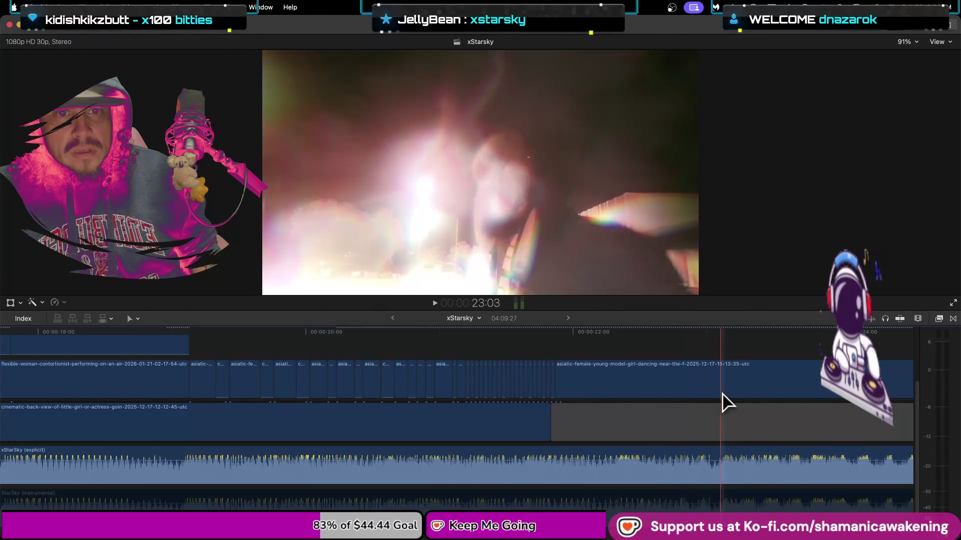
- Play back the section from near 18 seconds
left_click(148, 355)
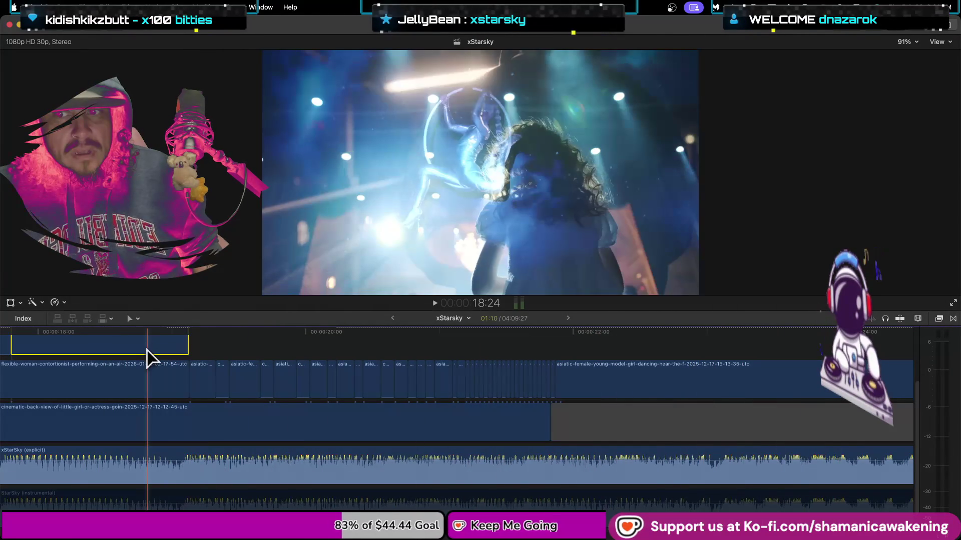
key("space")
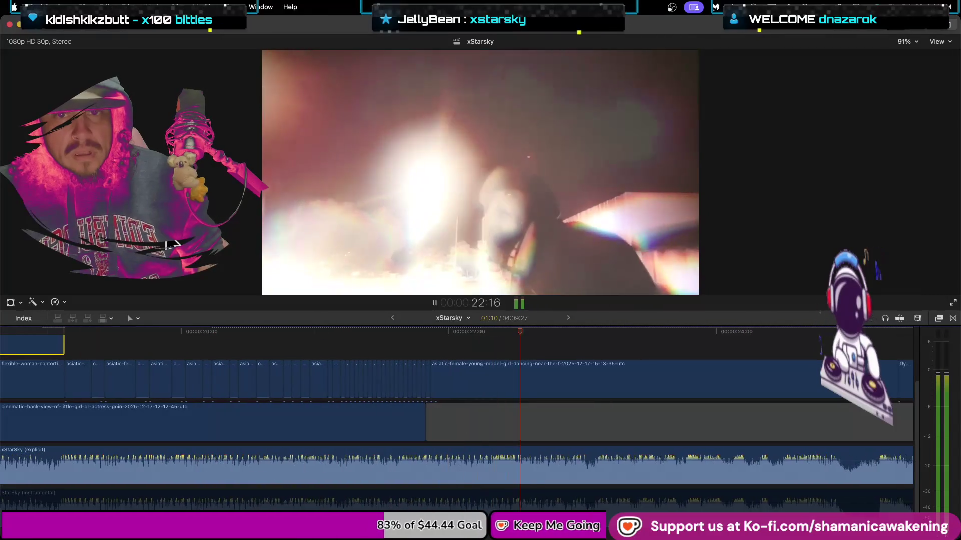
key("space")
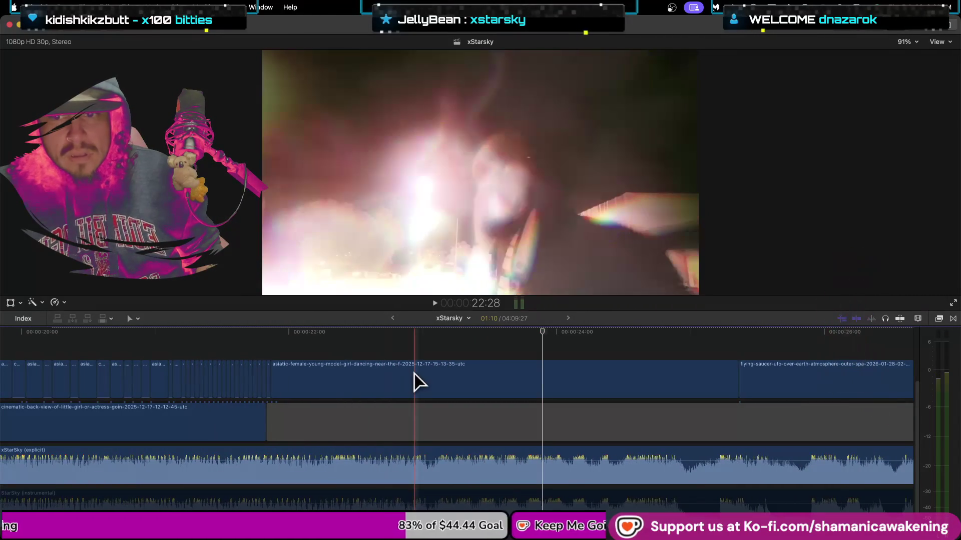
scroll(414, 383, "up", 3)
- Nudge the Starsky connected clip a couple of frames earlier and replay it against the song
left_click(413, 377)
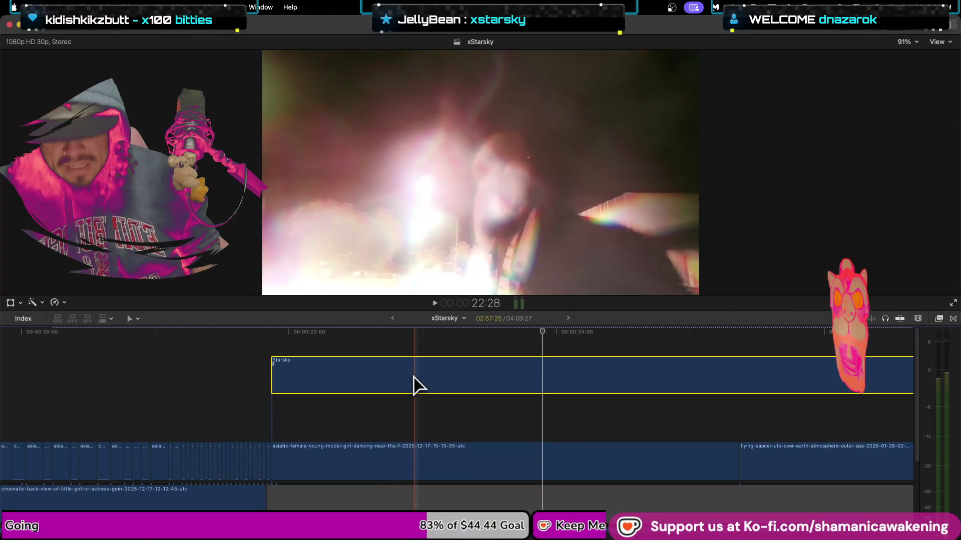
key("comma")
key("comma")
key("period")
key("shift+slash")
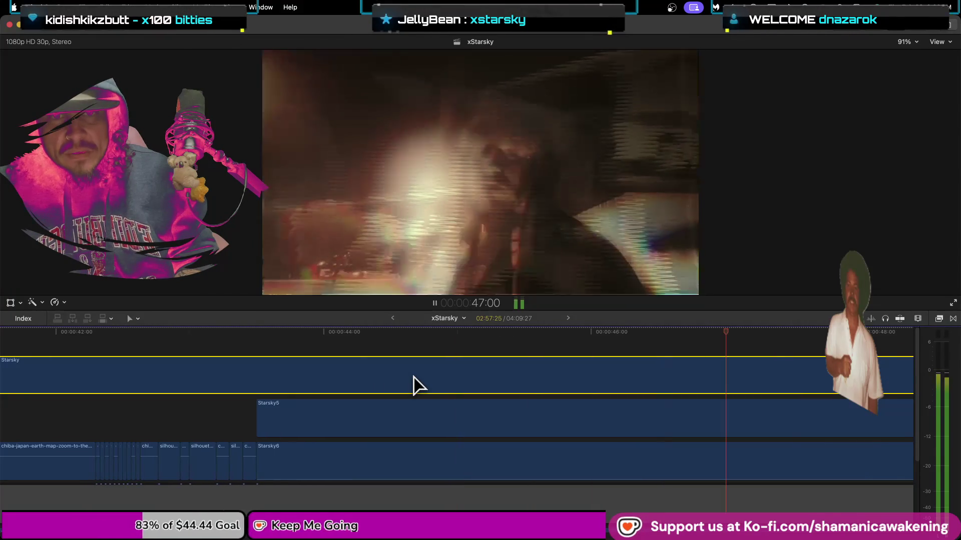
key("space")
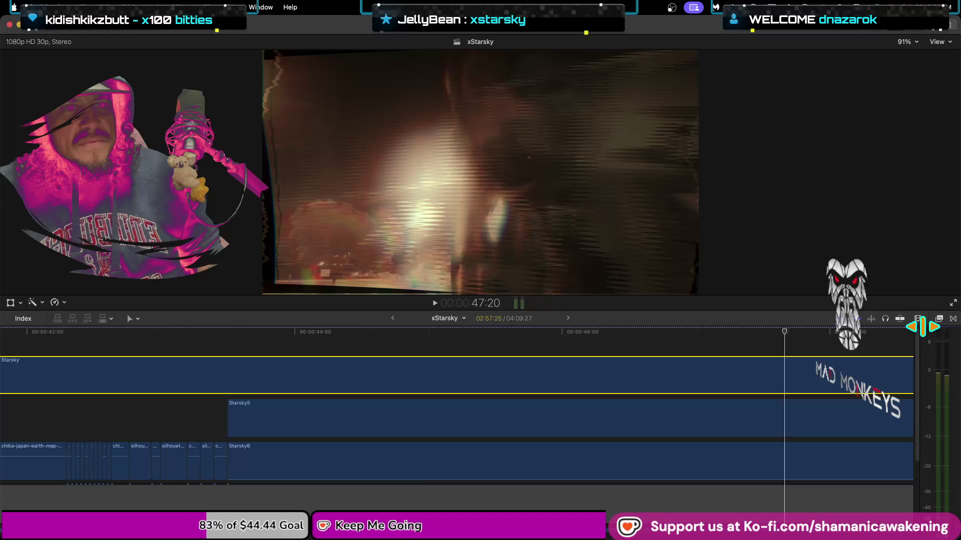
left_click(555, 350)
mouse_move(545, 342)
left_mouse_down()
mouse_move(134, 335)
mouse_move(794, 362)
mouse_move(636, 380)
mouse_move(771, 373)
mouse_move(218, 379)
left_mouse_up()
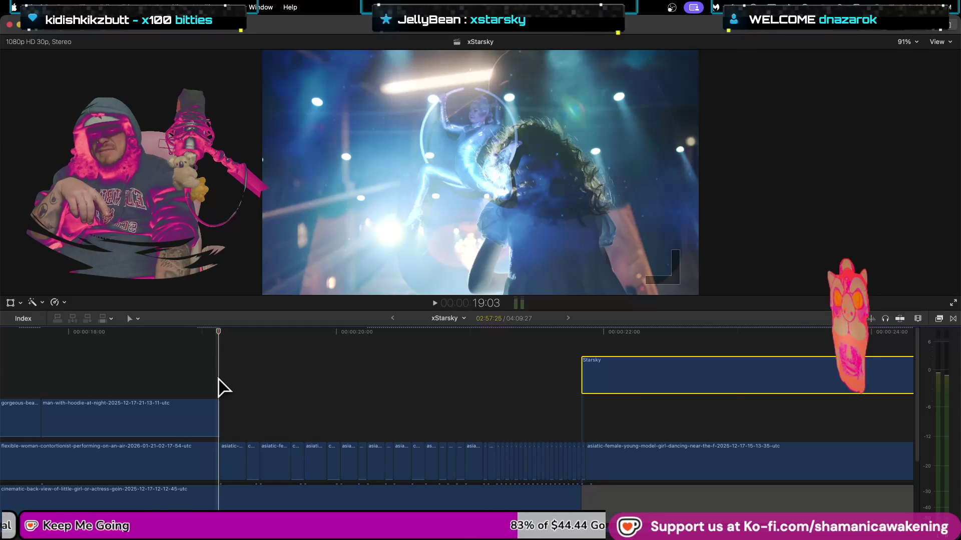
key("j")
key("j")
key("j")
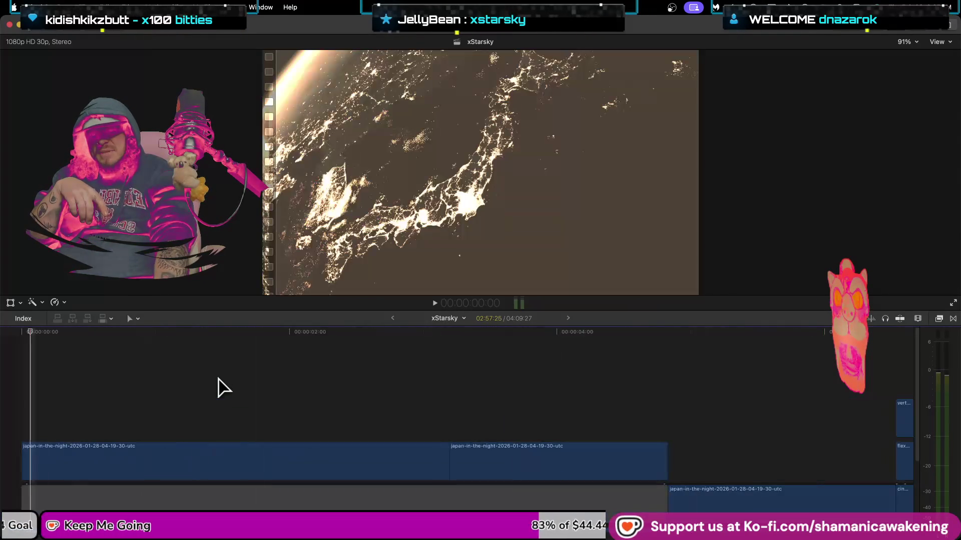
key("space")
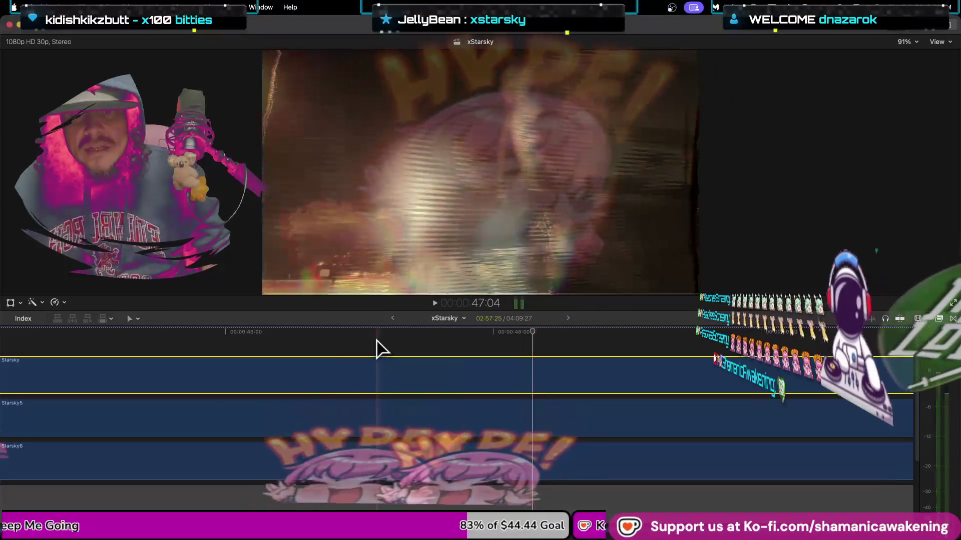
left_click(336, 364)
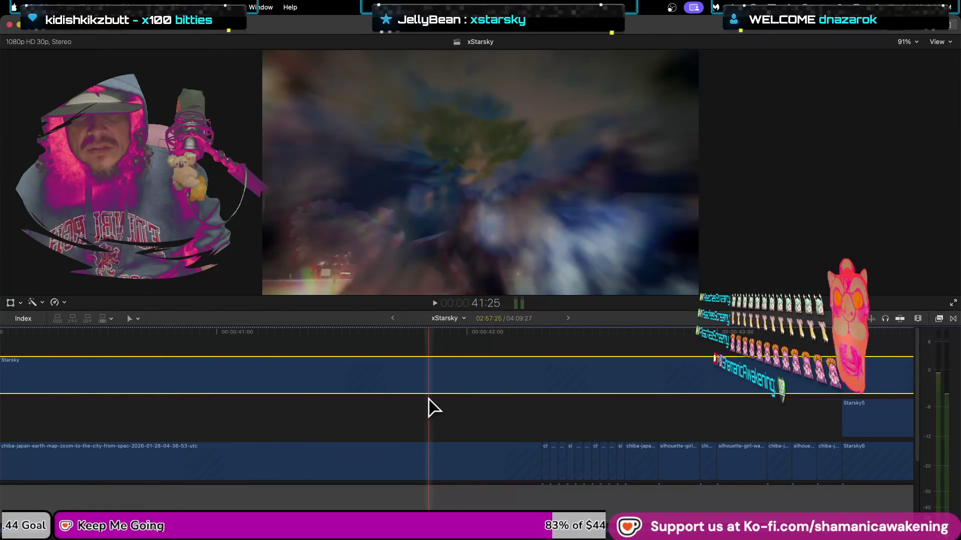
scroll(430, 408, "down", 2)
scroll(430, 407, "down", 1)
scroll(431, 407, "down", 1)
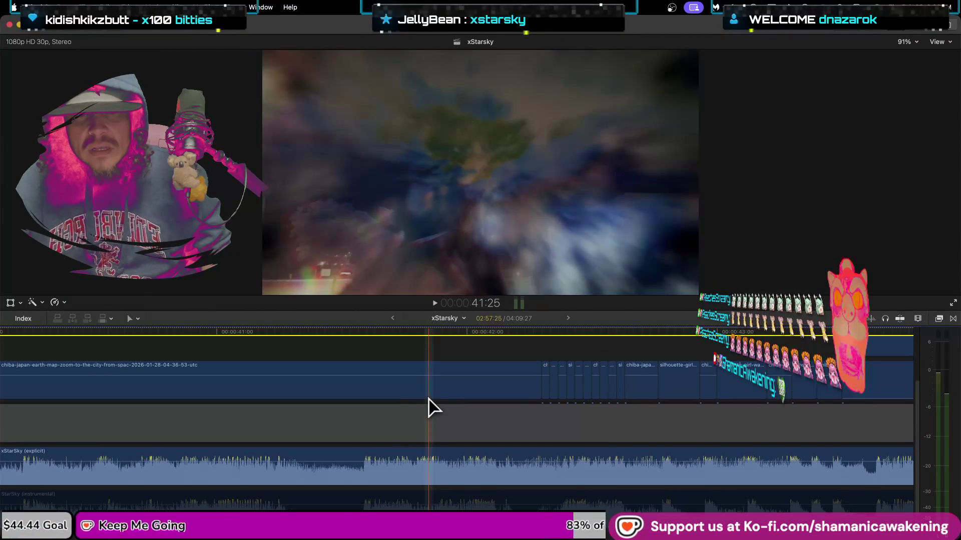
left_click(25, 346)
key("super+minus")
key("shift+slash")
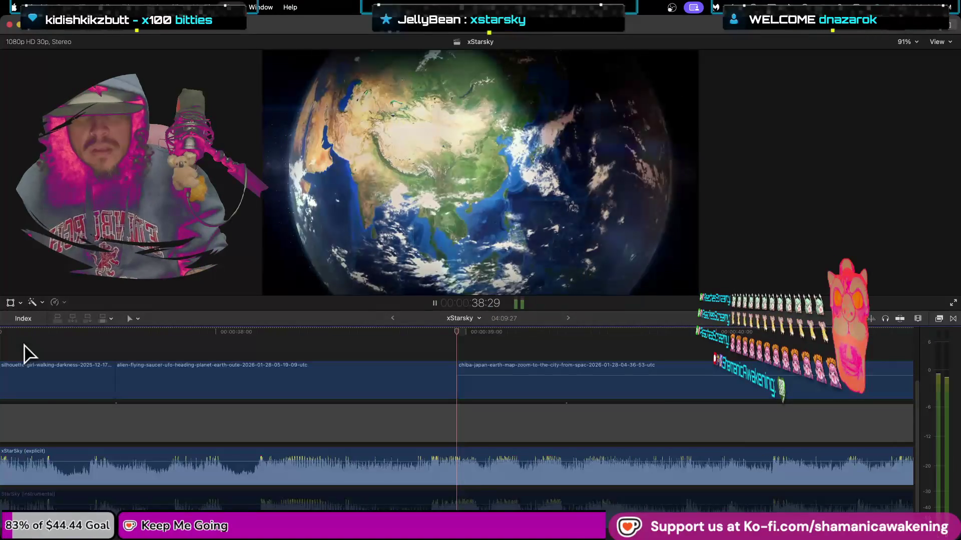
key("space")
key("space")
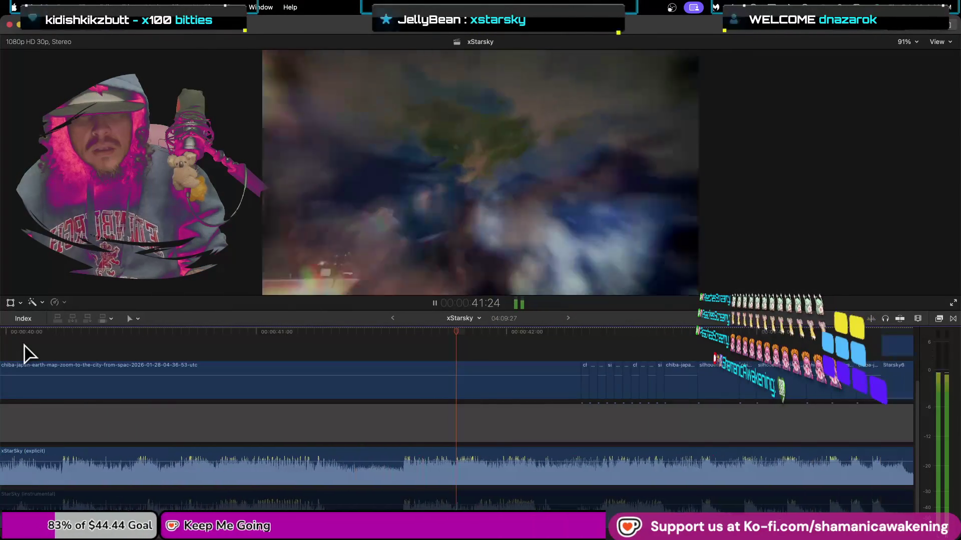
key("space")
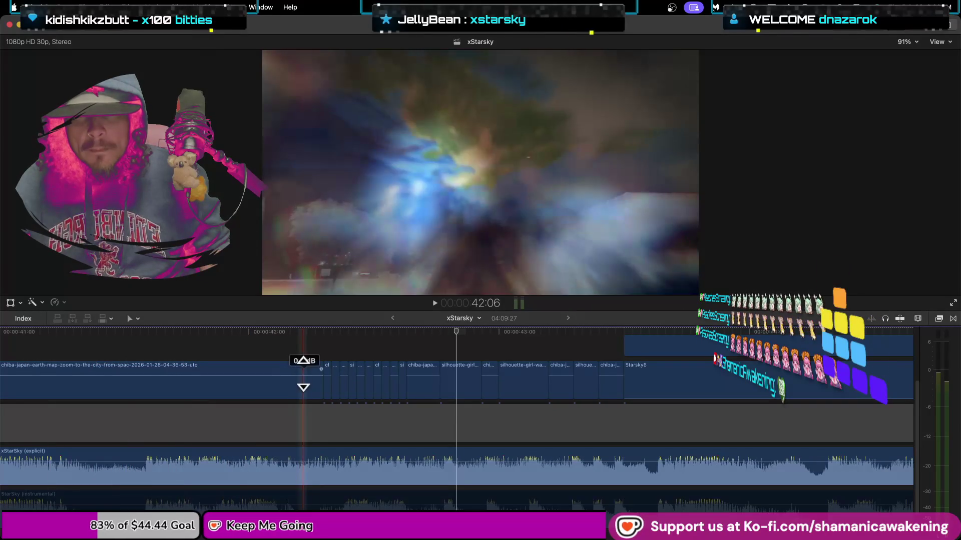
left_click_drag(320, 385, 230, 390)
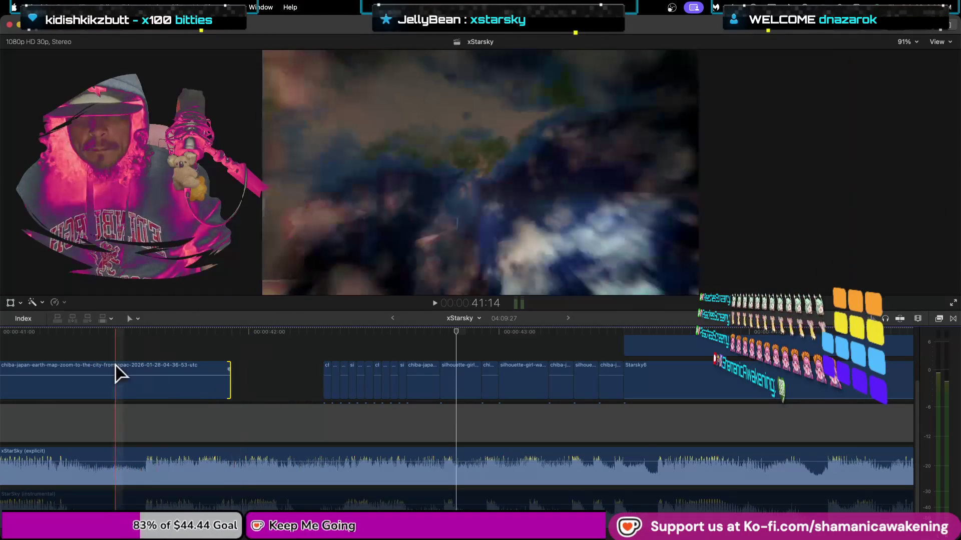
- Review the trimmed edit up to 43:00, turn off skimming, and leave the short clips in place
key("space")
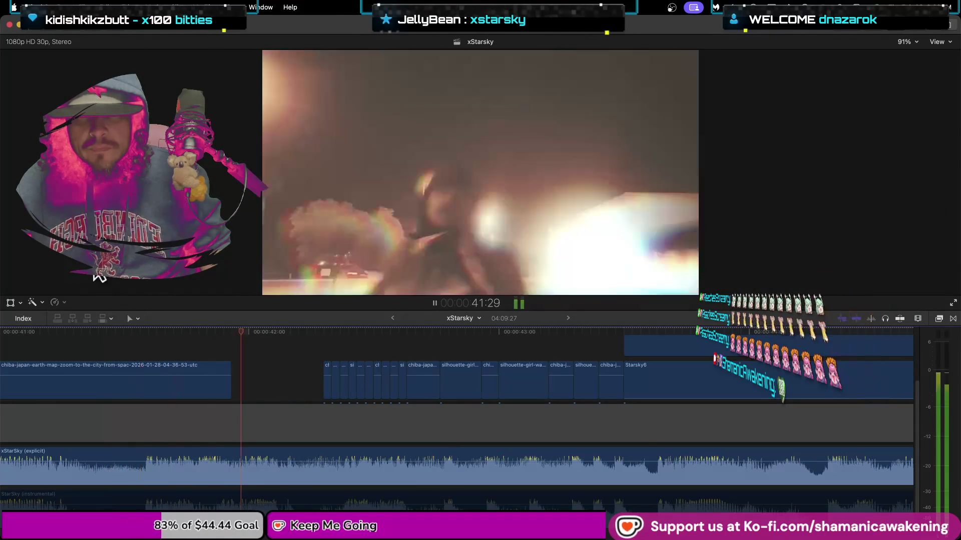
key("space")
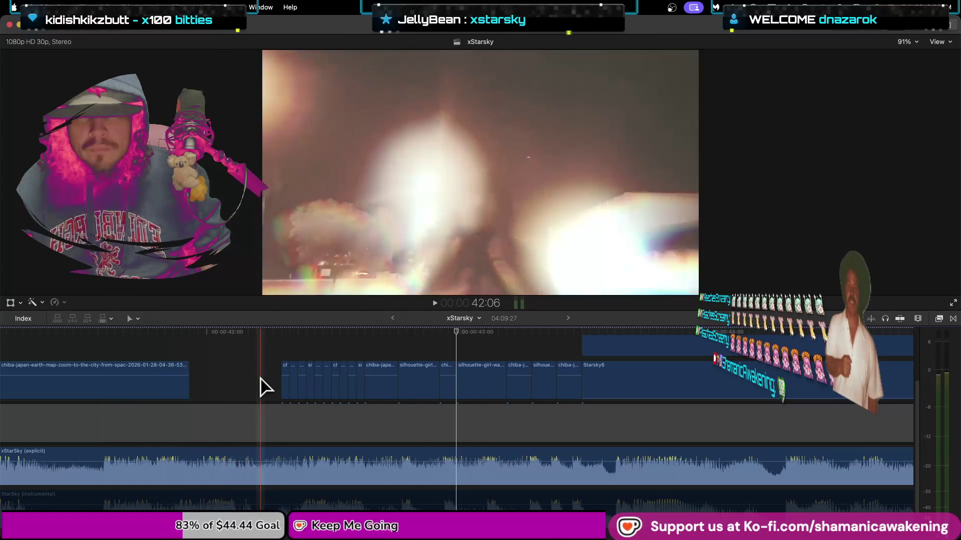
key("s")
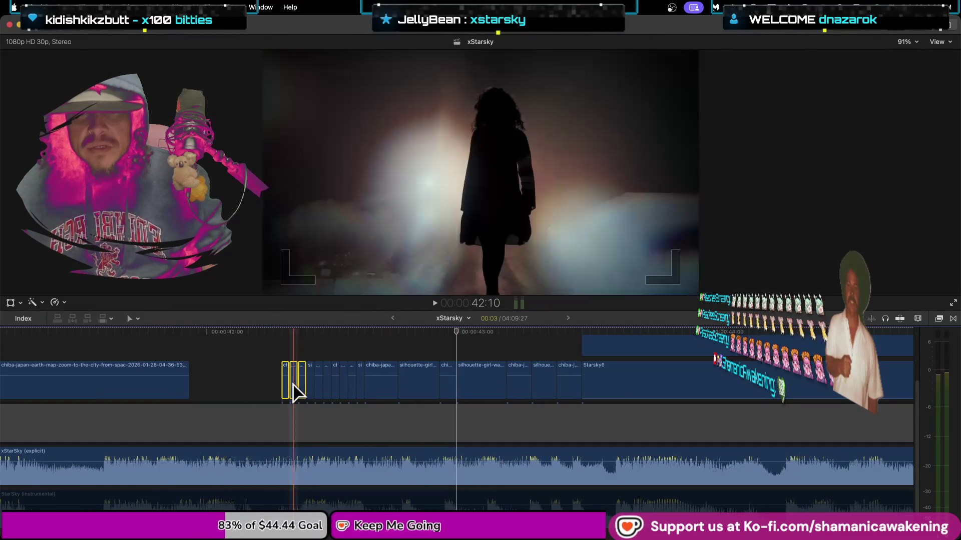
left_click_drag(291, 385, 282, 387)
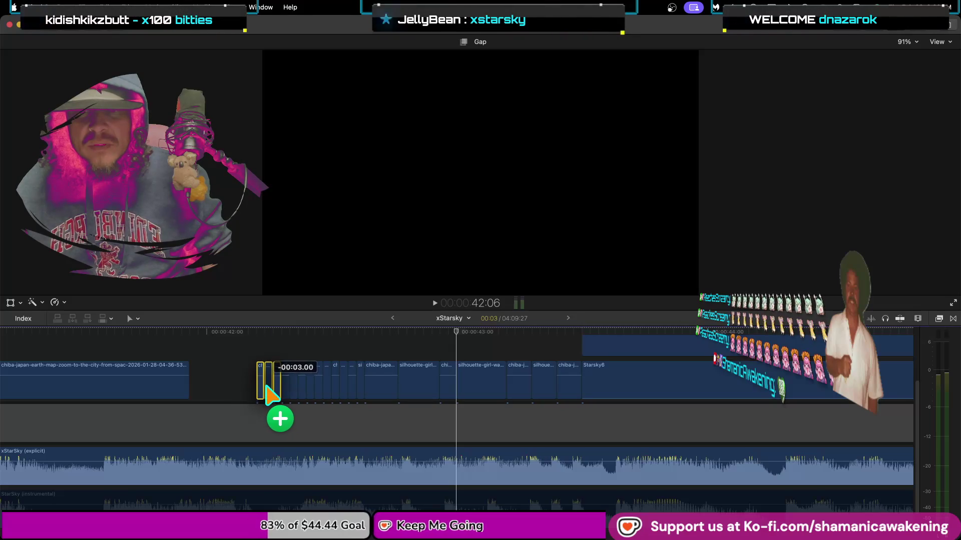
left_click_drag(269, 395, 257, 385)
- Replay the cut from 41:12 and 42:06, then turn snapping on
left_click(61, 339)
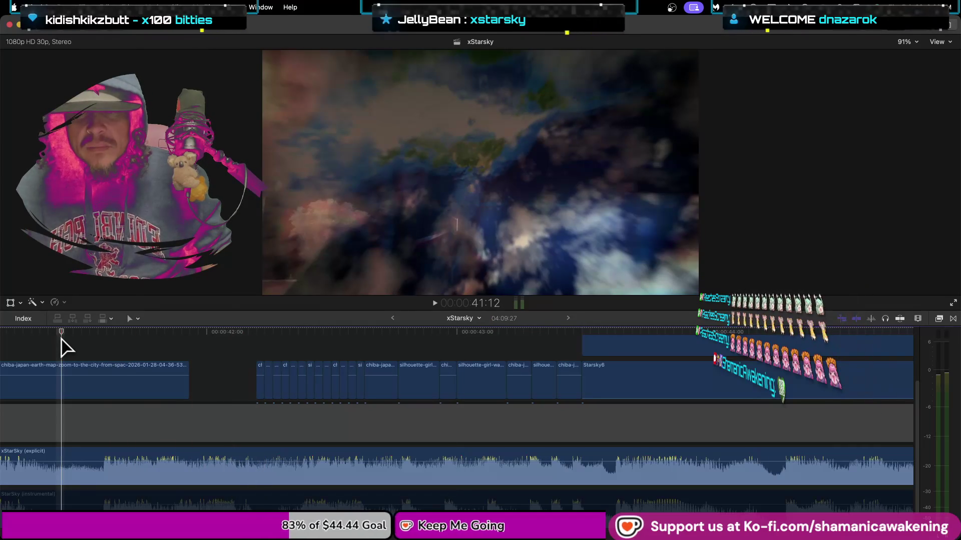
key("space")
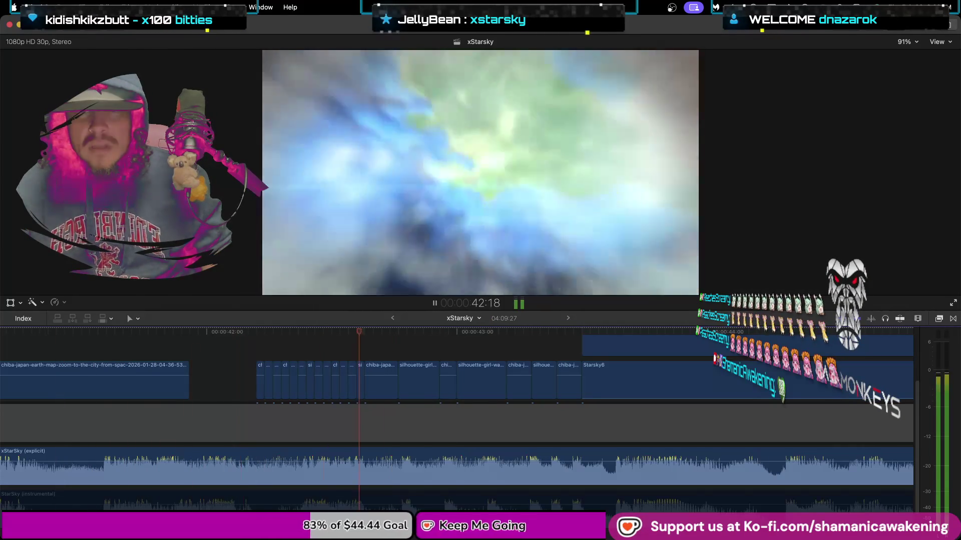
left_click(64, 364)
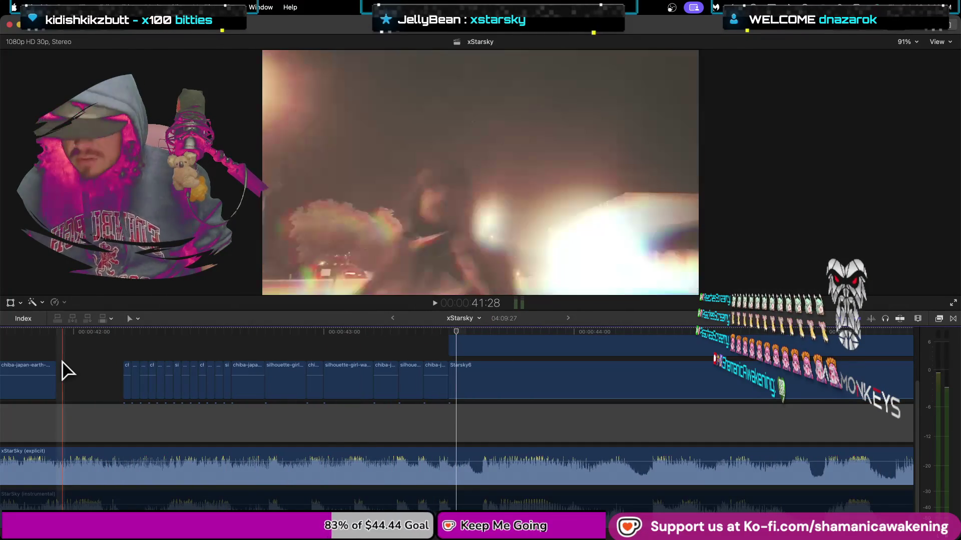
key("space")
key("space")
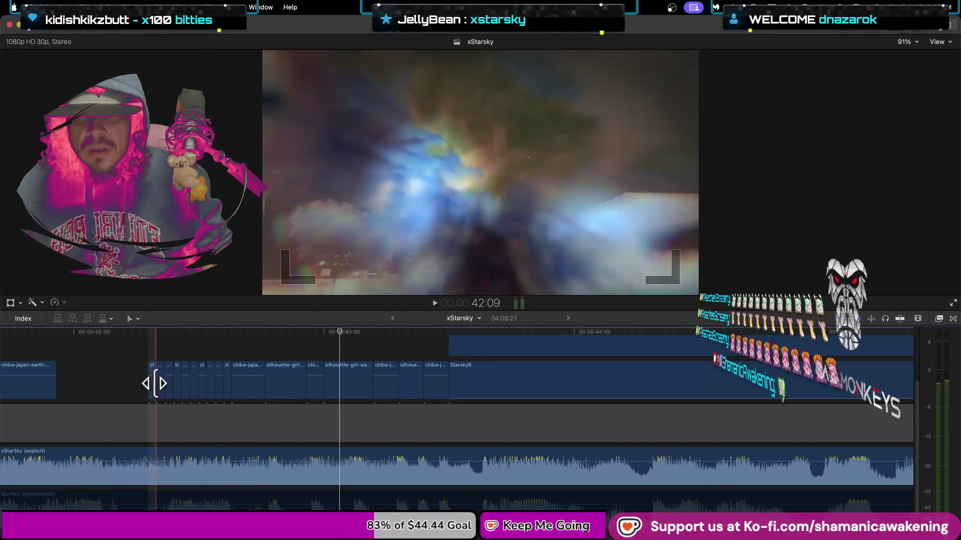
left_click(900, 318)
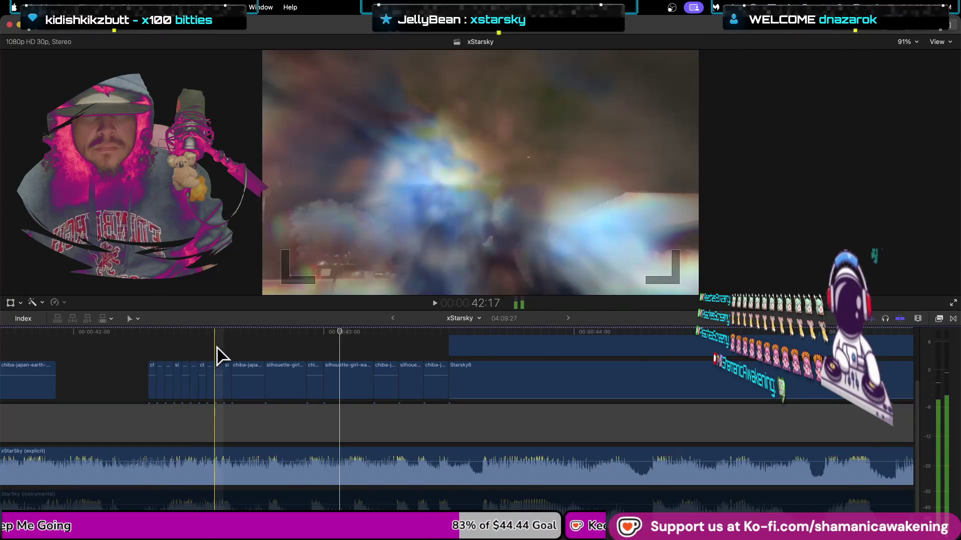
- Delete the first three tiny quick-cut clips and extend the chiba-japan clip into the gap
scroll(145, 350, "up", 3)
left_click(151, 365)
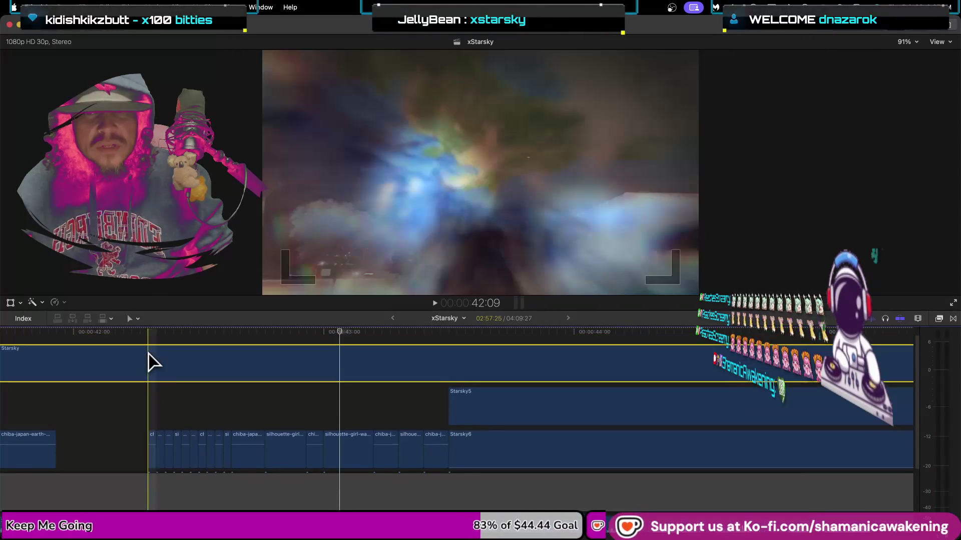
left_click_drag(150, 418, 155, 443)
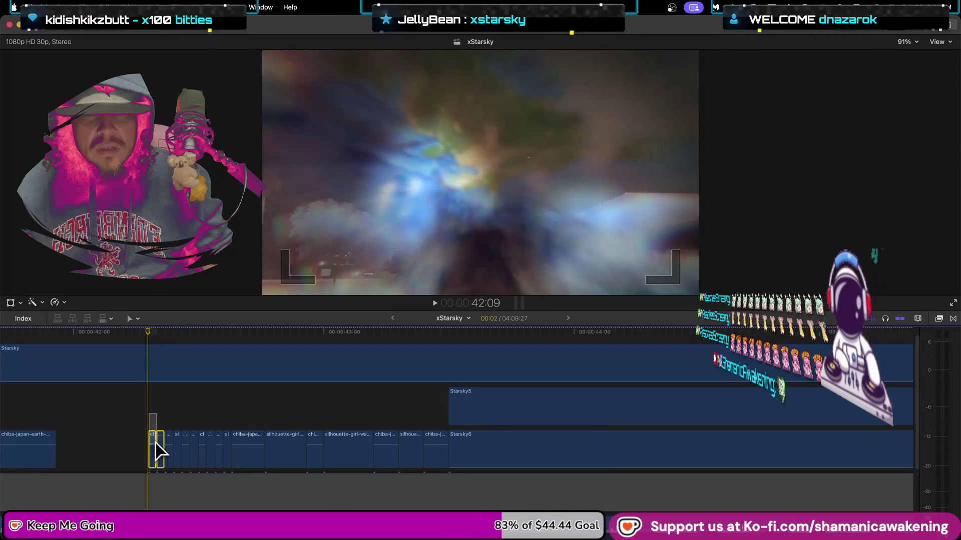
key("Delete")
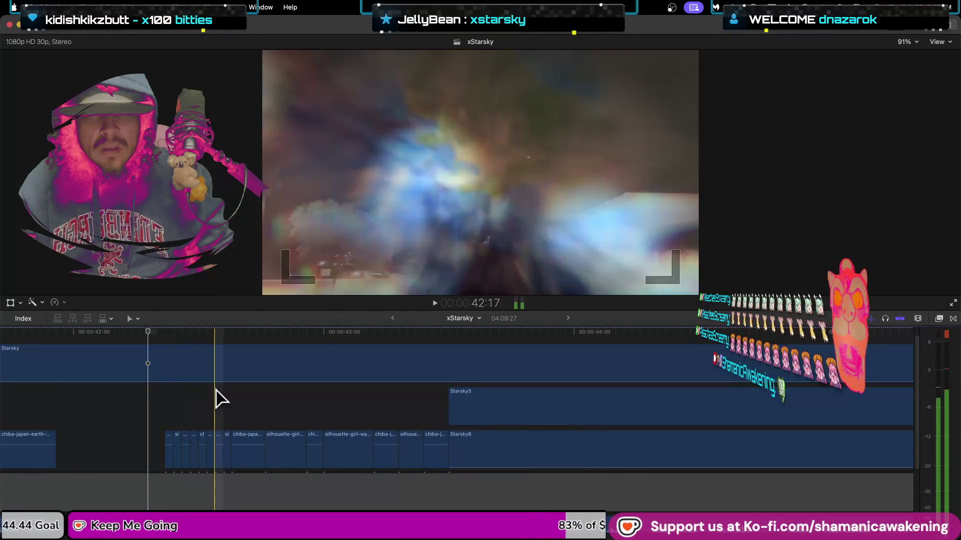
left_click(168, 451)
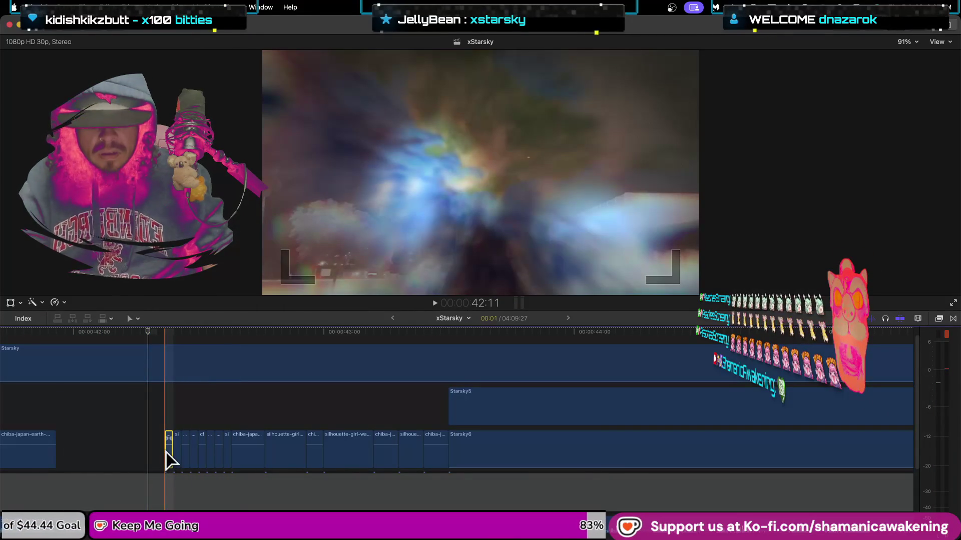
key("Delete")
left_click_drag(57, 456, 171, 458)
key("space")
key("space")
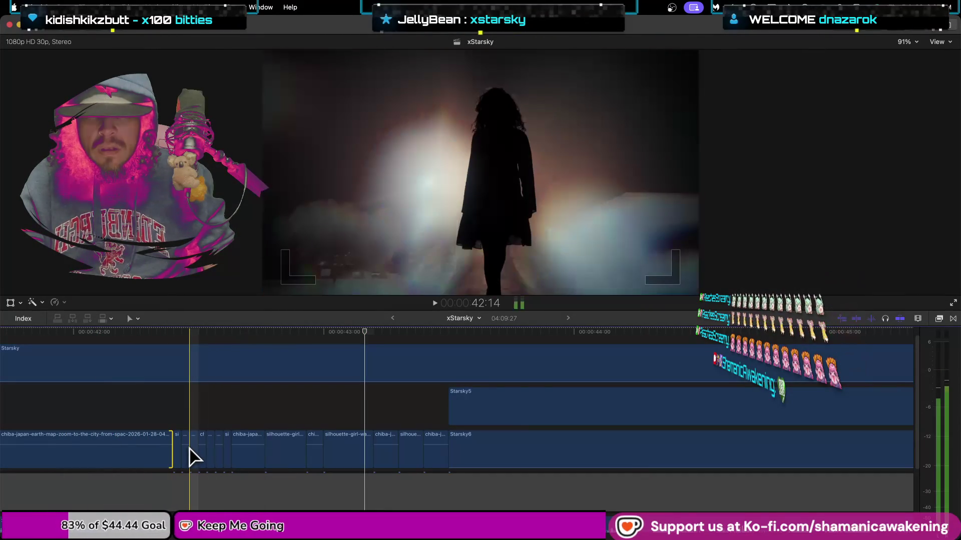
- Delete two more short clips and extend the chiba-japan clip's end to close the gap
scroll(190, 457, "up", 5)
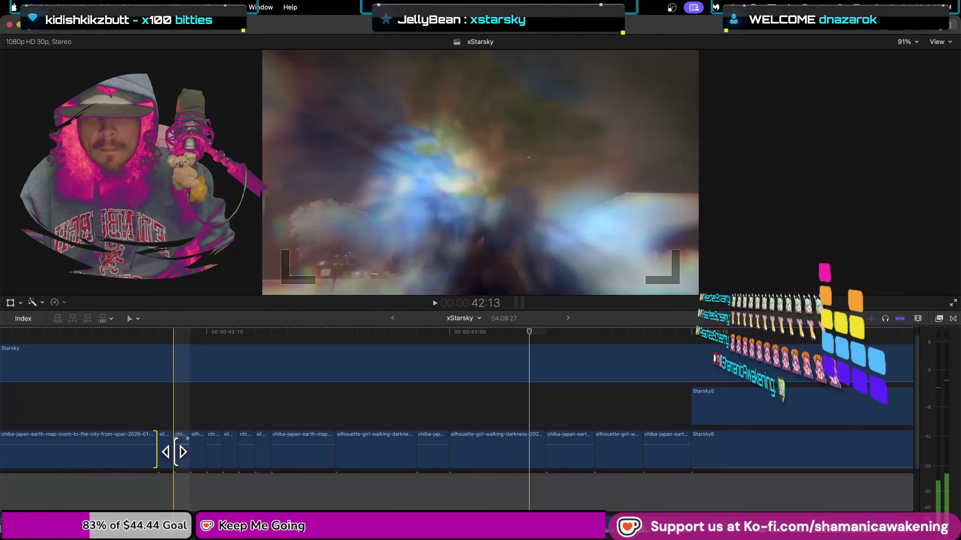
left_click(170, 452)
key("Delete")
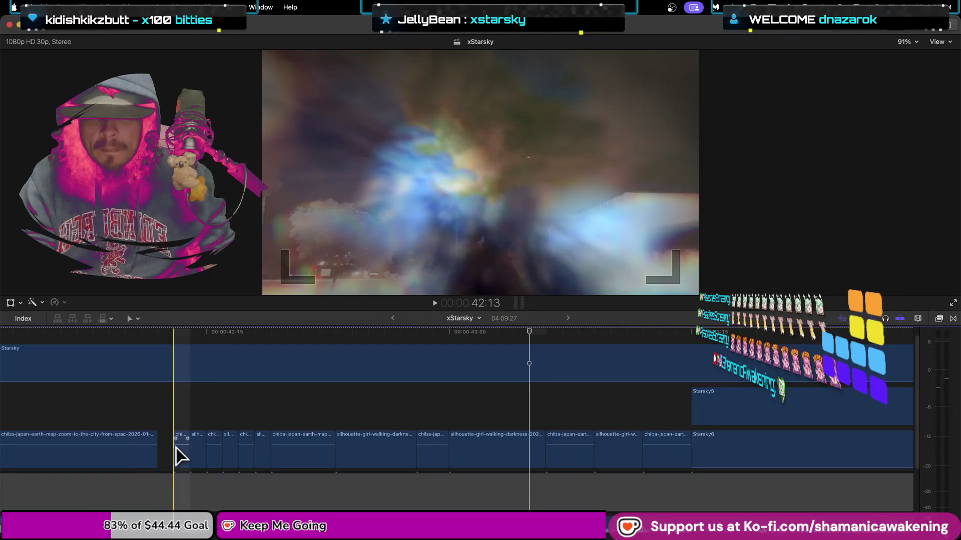
key("Delete")
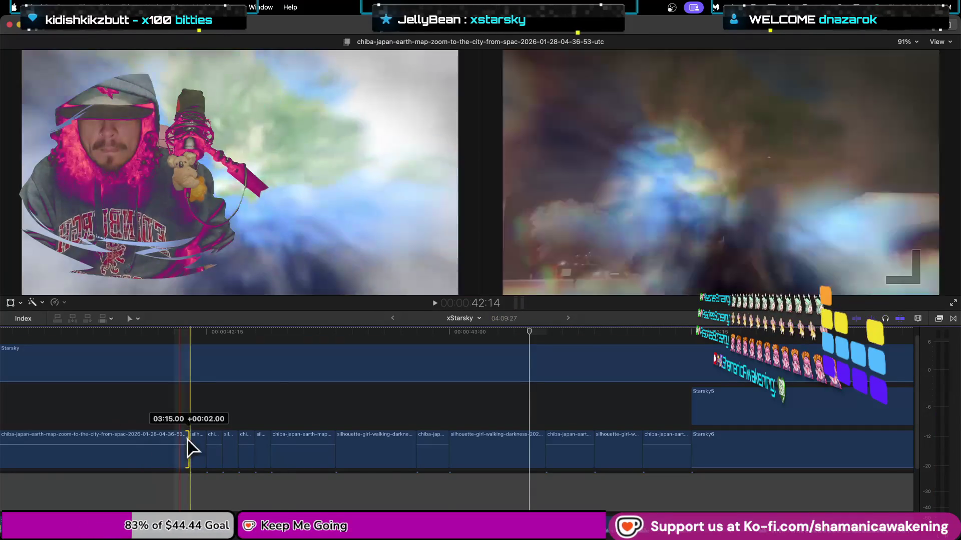
left_click_drag(158, 453, 188, 445)
- Rewind, then play forward from 34:27 to 44:08, and step back to about 42:17
key("j")
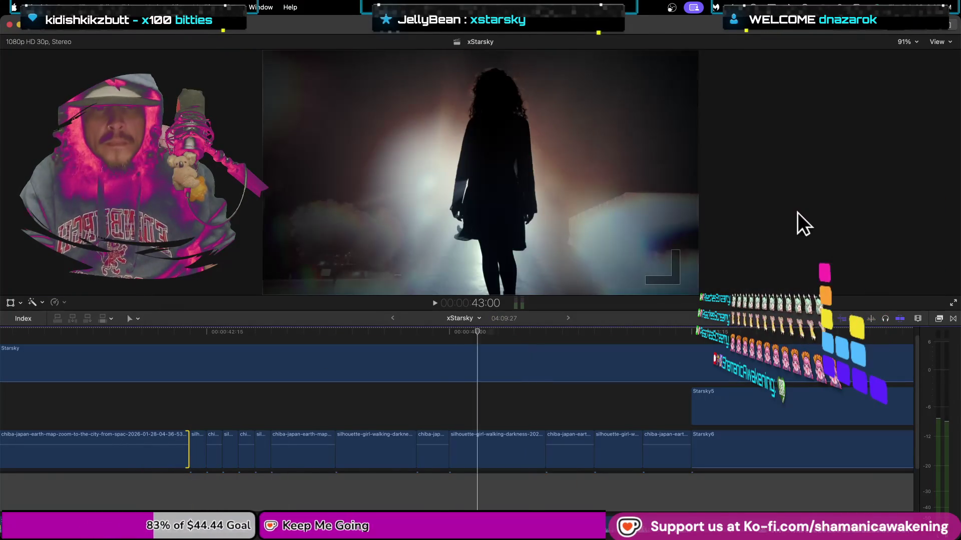
key("j")
key("j")
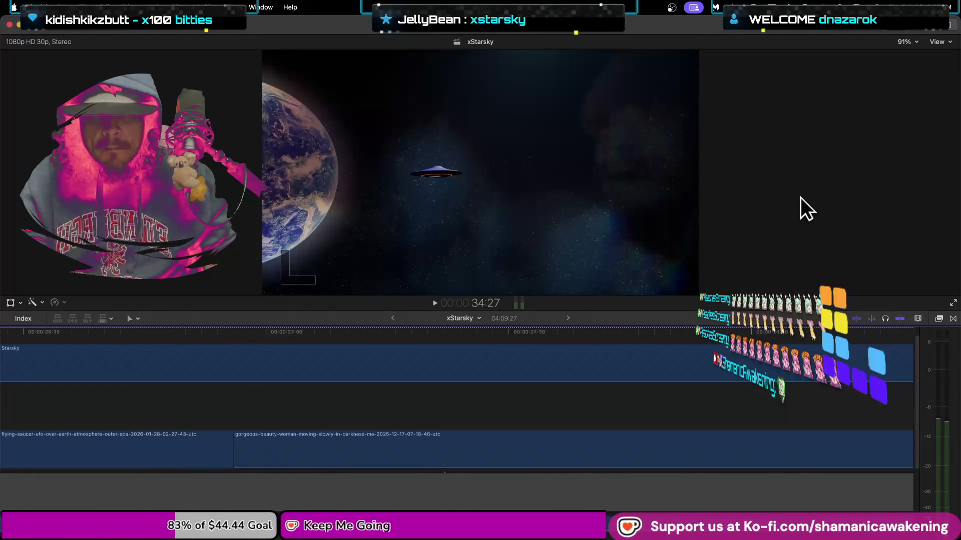
key("l")
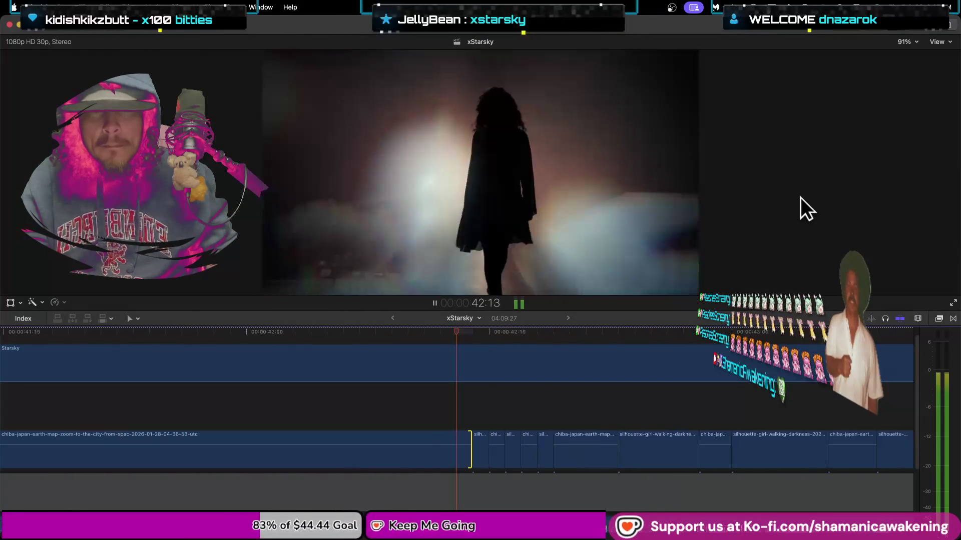
key("space")
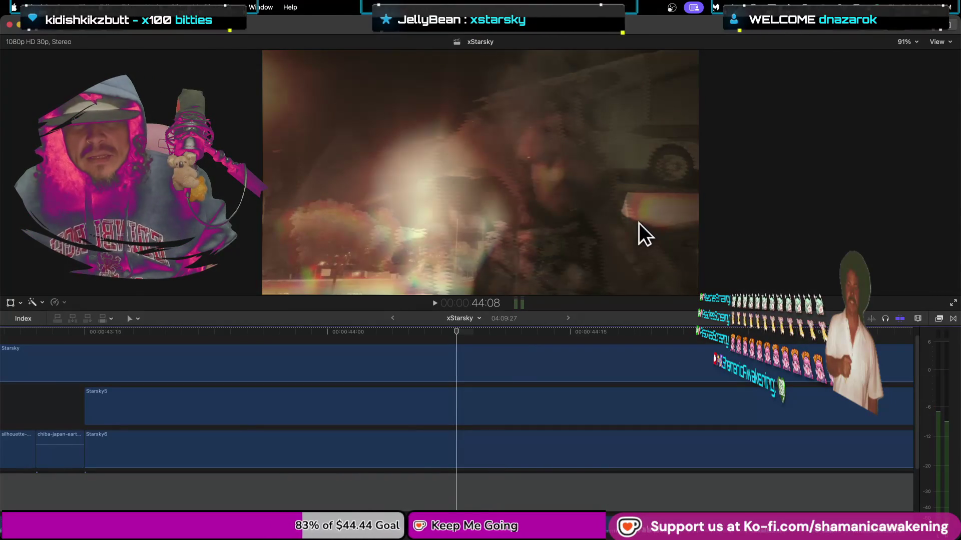
left_click_drag(461, 330, 100, 327)
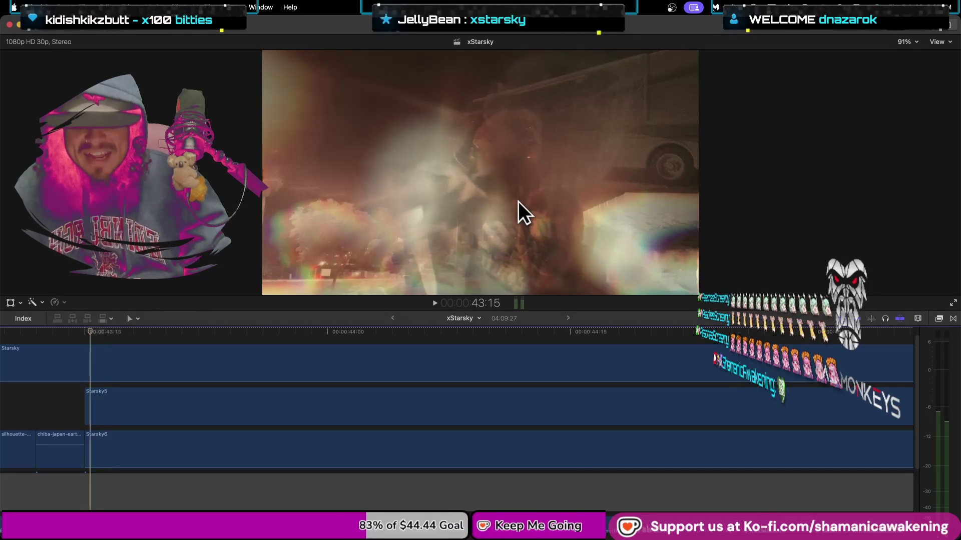
key("Left")
key("Left")
key("Left")
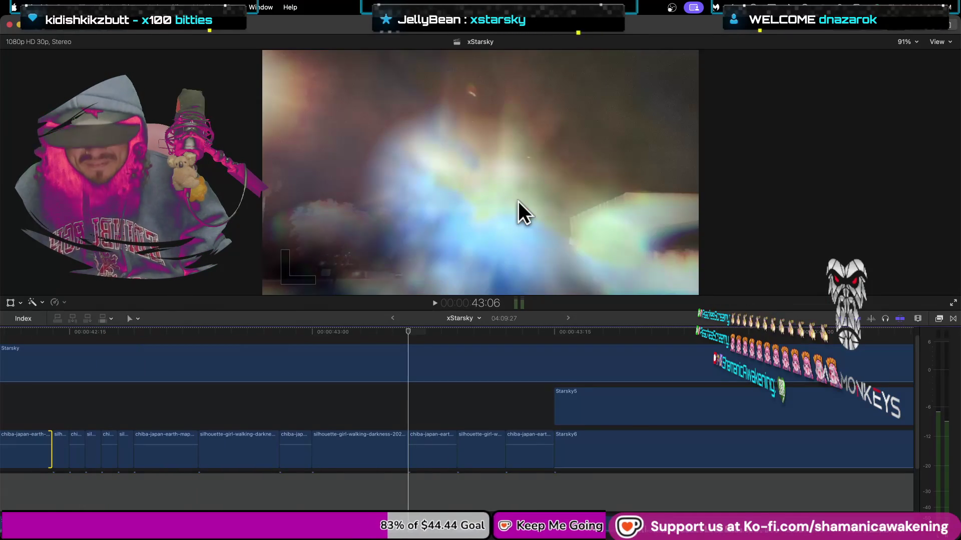
key("Left")
key("Left")
key("Left")
key("Left")
key("Left")
key("Left")
key("Left")
key("Left")
key("Left")
key("Left")
key("Left")
key("Left")
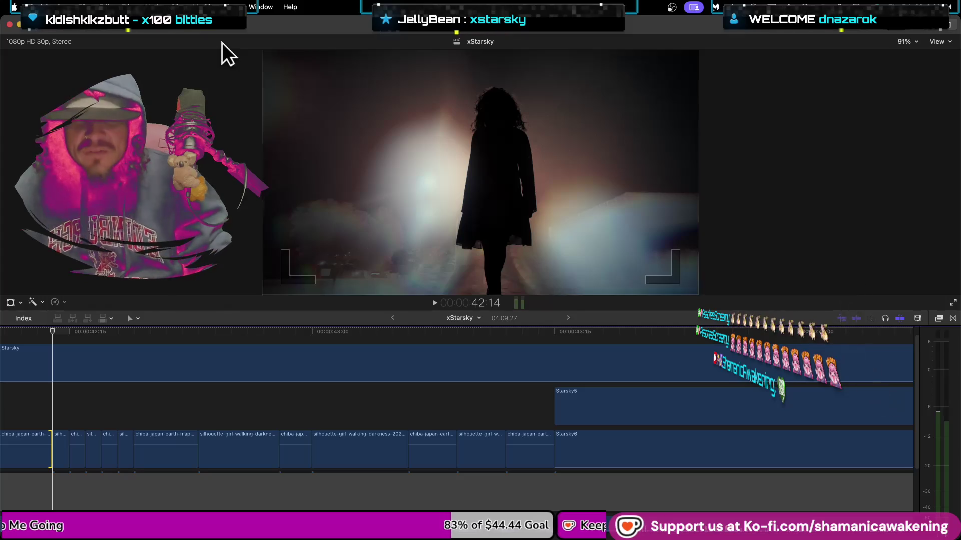
- Replay from the alien-saucer clip's start and park the playhead just before 44 seconds
key("Up")
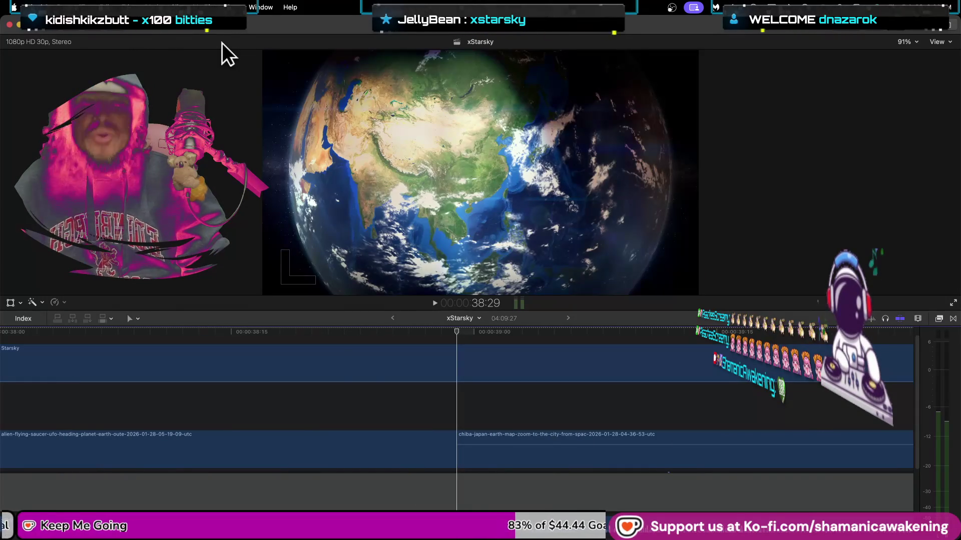
key("Up")
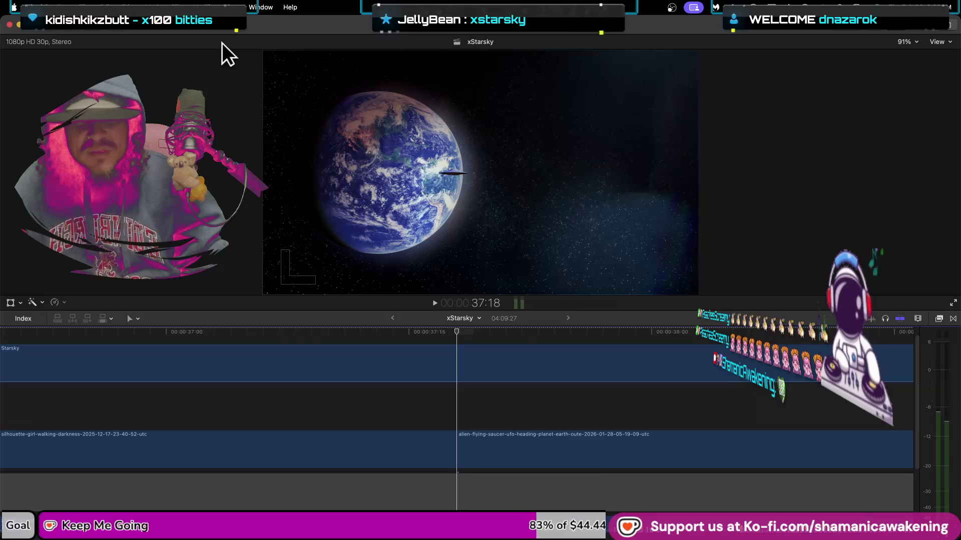
key("space")
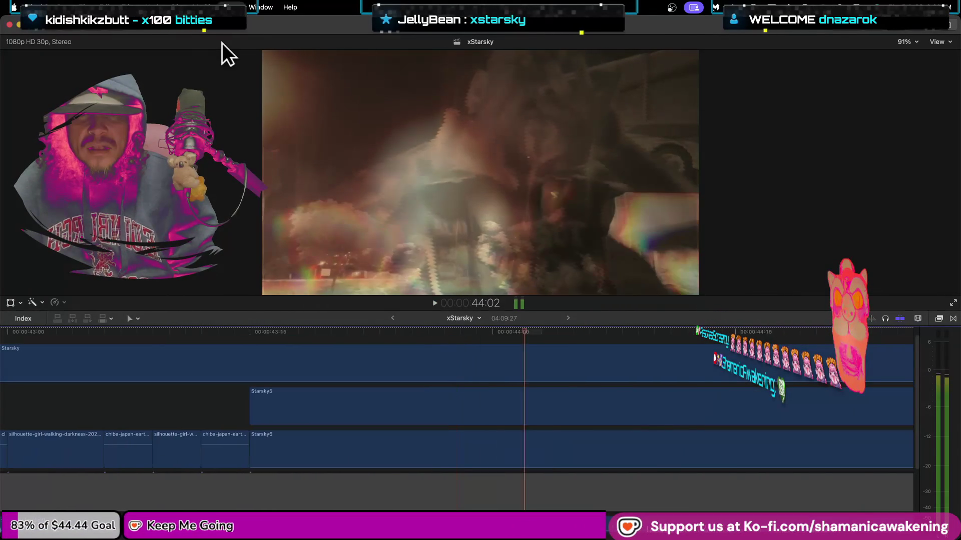
key("space")
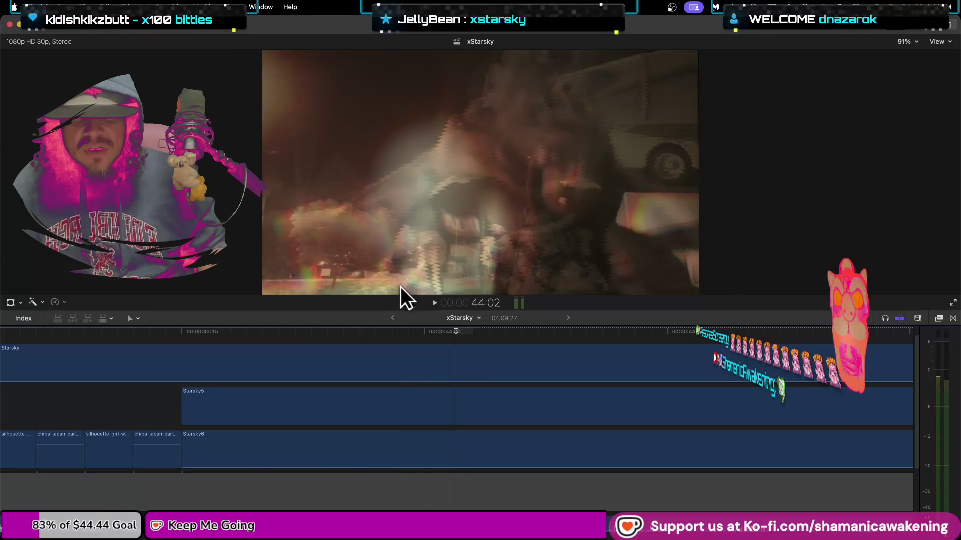
left_click(423, 345)
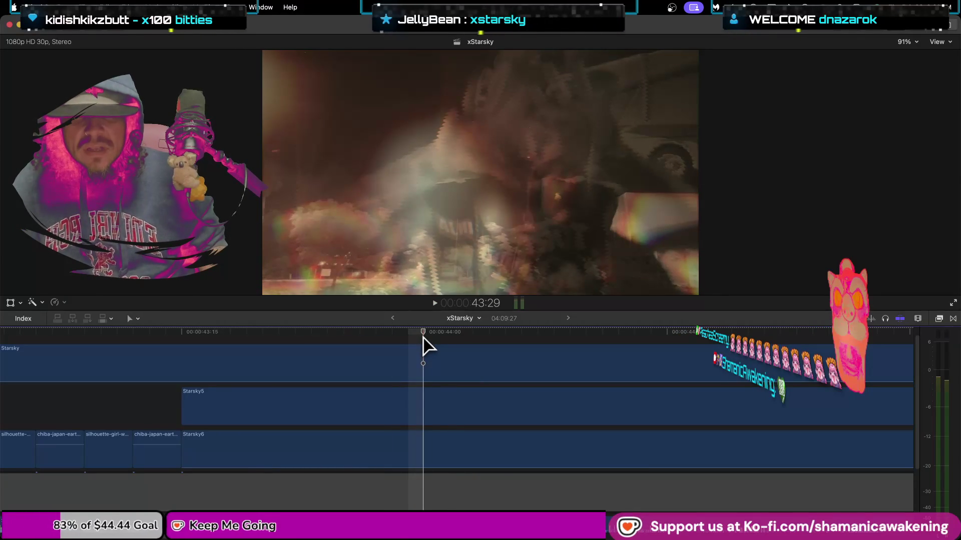
- Trim the Starsky5 and Starsky6 starts to about 44 seconds, then ease each back slightly
scroll(422, 482, "down", 1)
scroll(422, 482, "down", 1)
scroll(422, 482, "down", 2)
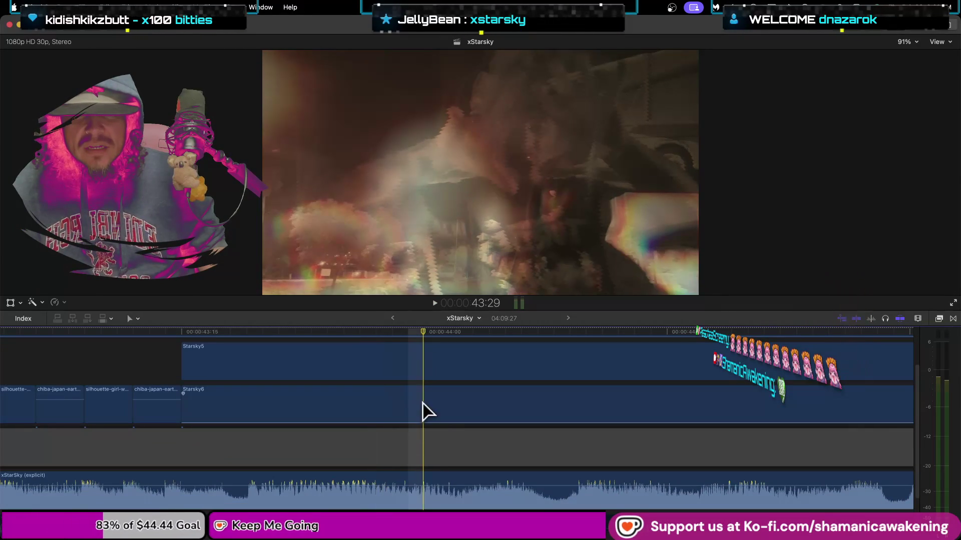
left_click_drag(183, 362, 279, 375)
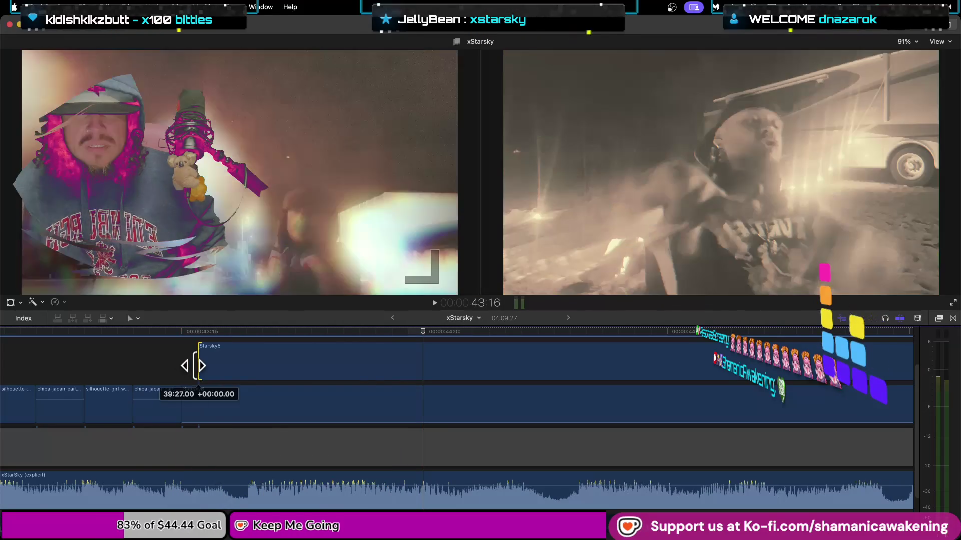
left_click_drag(376, 383, 423, 381)
left_click_drag(185, 412, 423, 426)
scroll(398, 423, "up", 3)
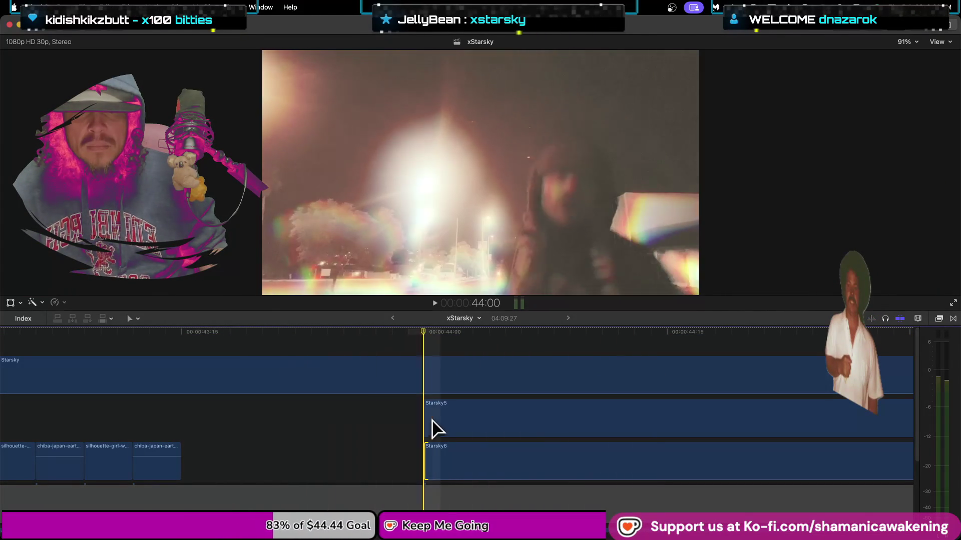
left_click_drag(425, 421, 393, 422)
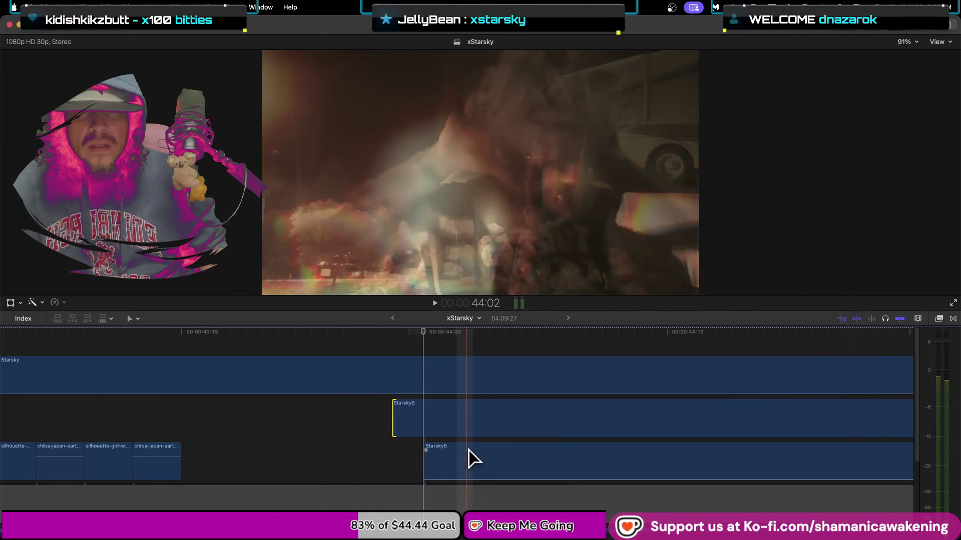
left_click_drag(425, 459, 392, 459)
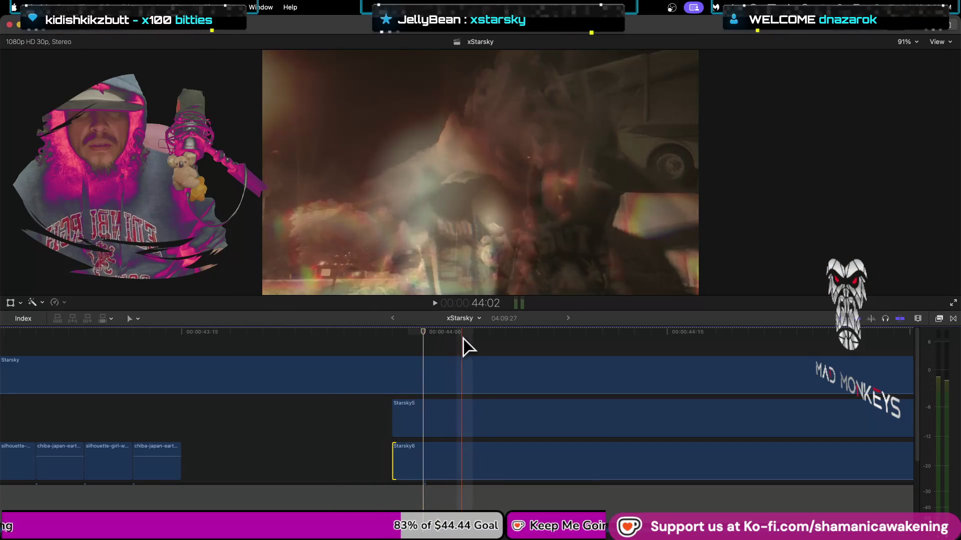
- Refine both start edges so Starsky5 and Starsky6 begin just after 44 seconds
left_click(387, 421)
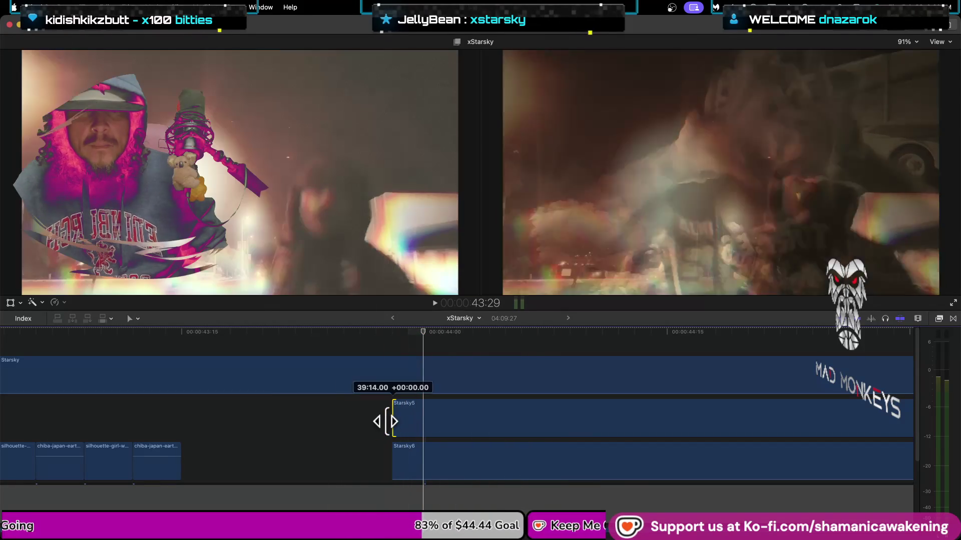
mouse_move(386, 421)
left_mouse_down()
mouse_move(367, 421)
mouse_move(538, 422)
left_mouse_up()
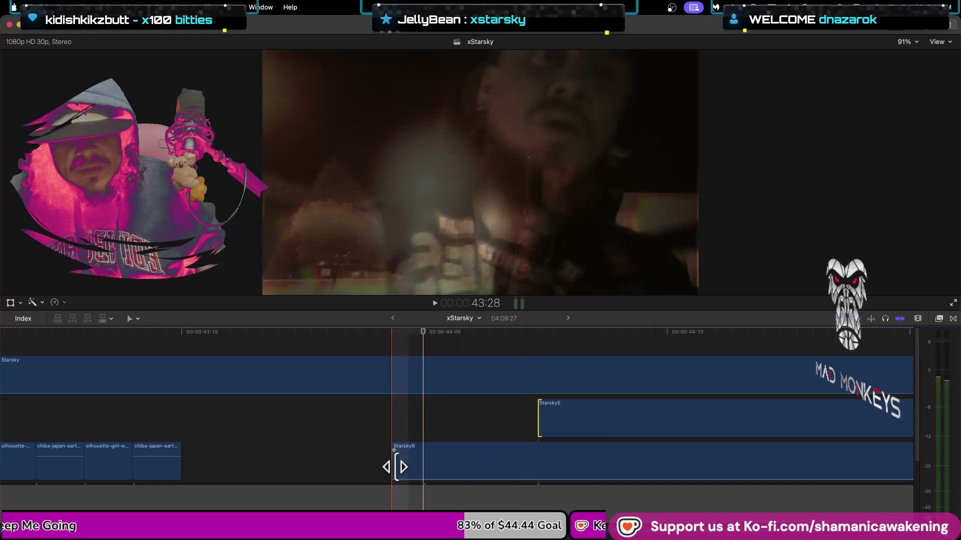
left_click_drag(395, 467, 570, 468)
left_click_drag(538, 431, 571, 434)
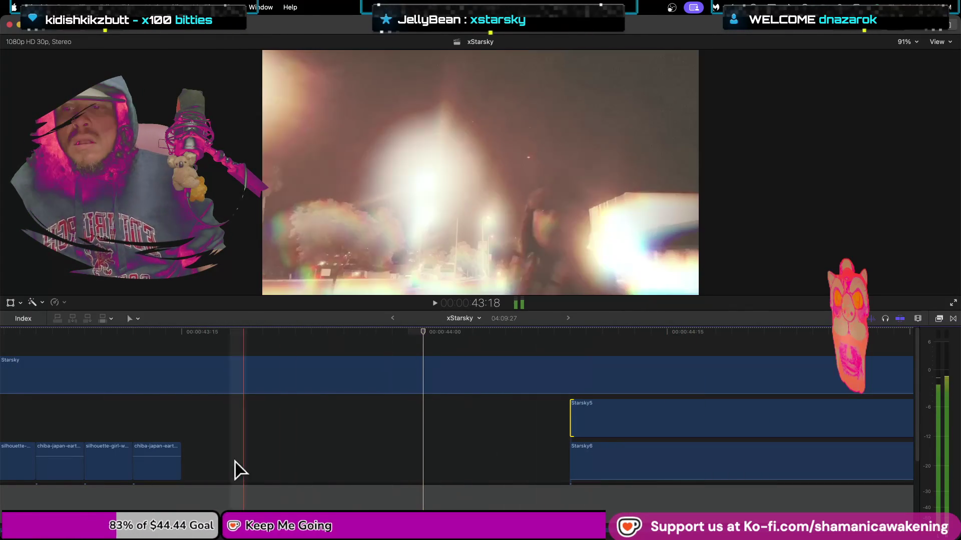
left_click_drag(203, 446, 111, 463)
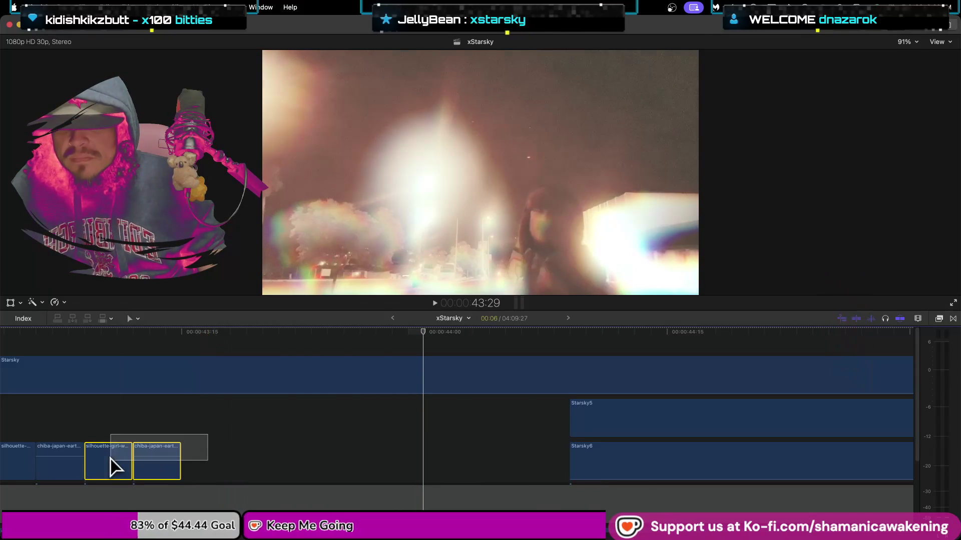
- Adjust the chiba earth-map clip's length by trimming its end edge
left_click(239, 441)
left_click_drag(180, 462, 558, 470)
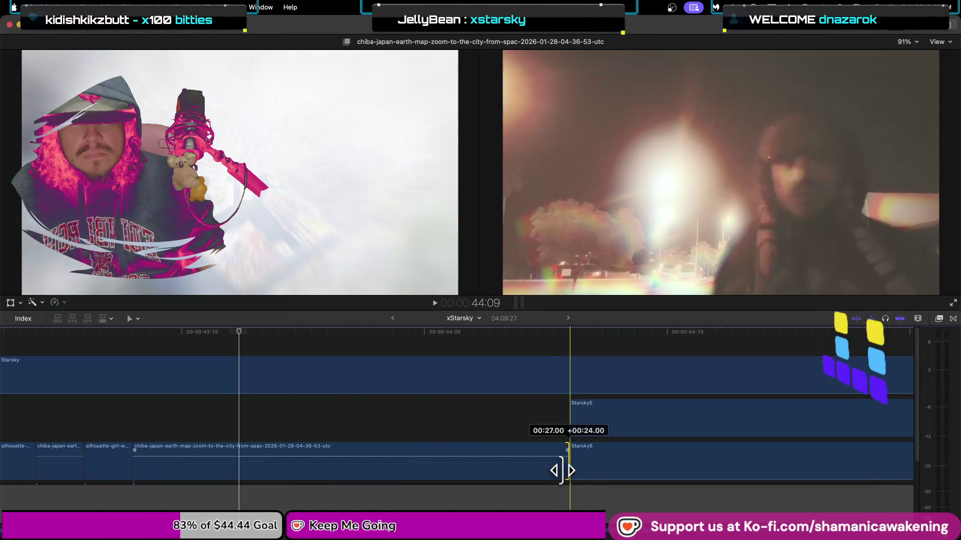
left_click_drag(560, 470, 563, 470)
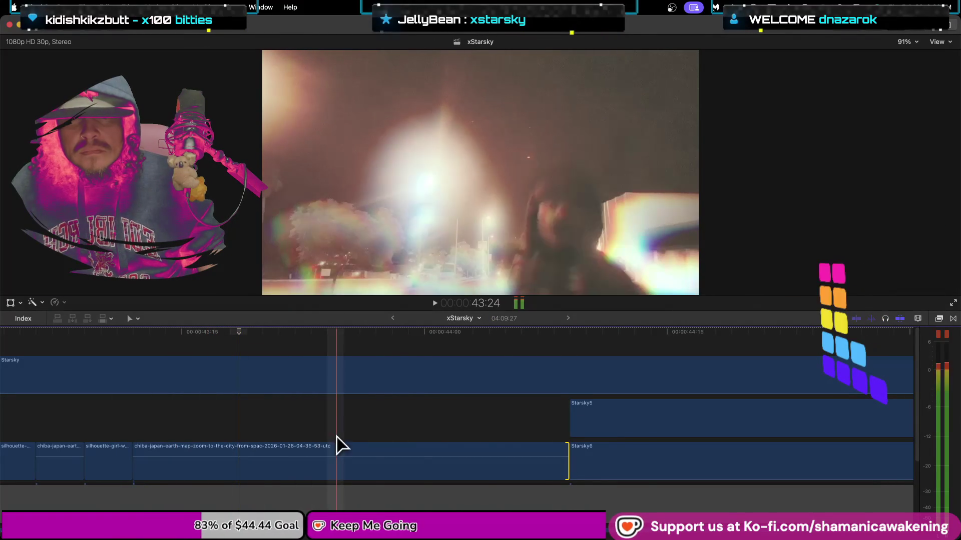
left_click_drag(566, 466, 260, 472)
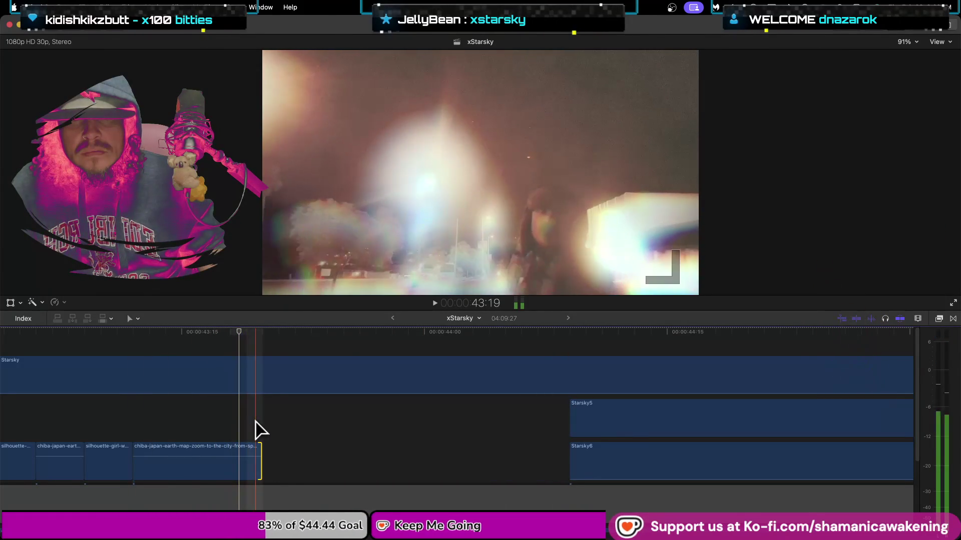
left_click(252, 471)
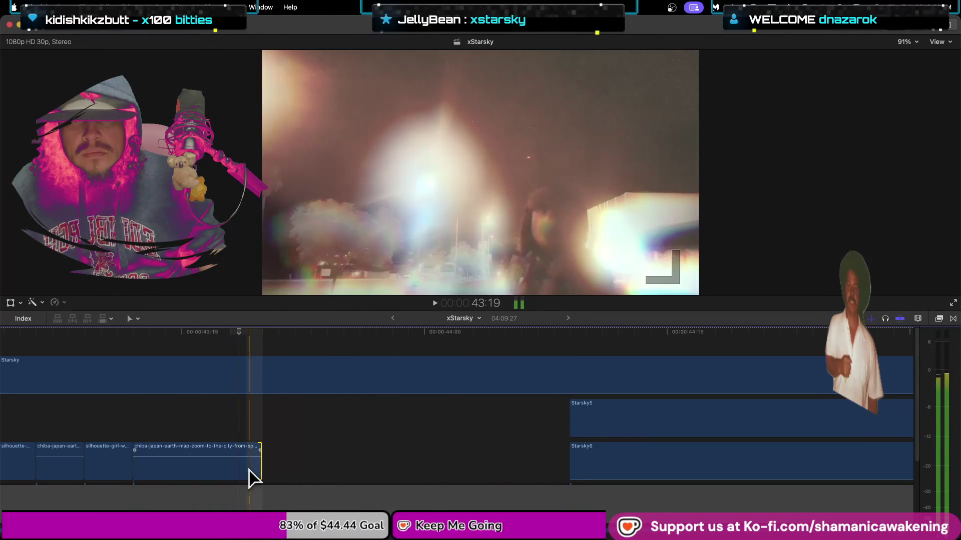
left_click_drag(260, 470, 308, 470)
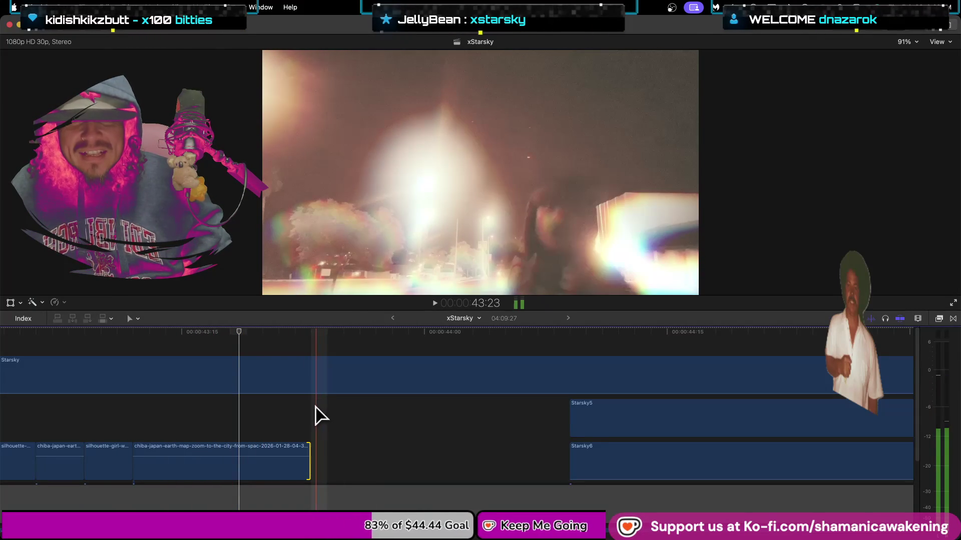
- Extend the silhouette clip to Starsky6 and chiba to Starsky5, stacking chiba underneath
mouse_move(128, 468)
left_mouse_down()
mouse_move(427, 436)
mouse_move(411, 442)
mouse_move(418, 448)
left_mouse_up()
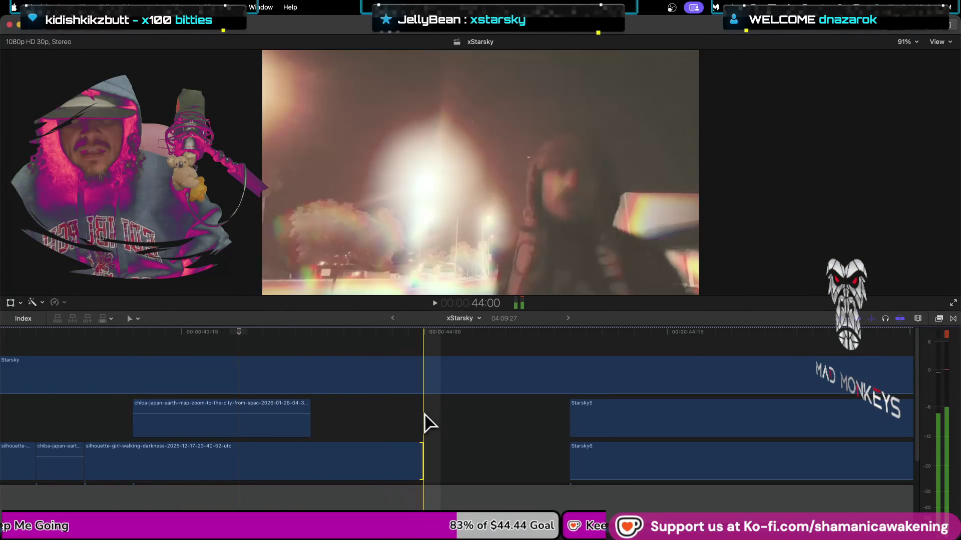
left_click_drag(421, 456, 559, 476)
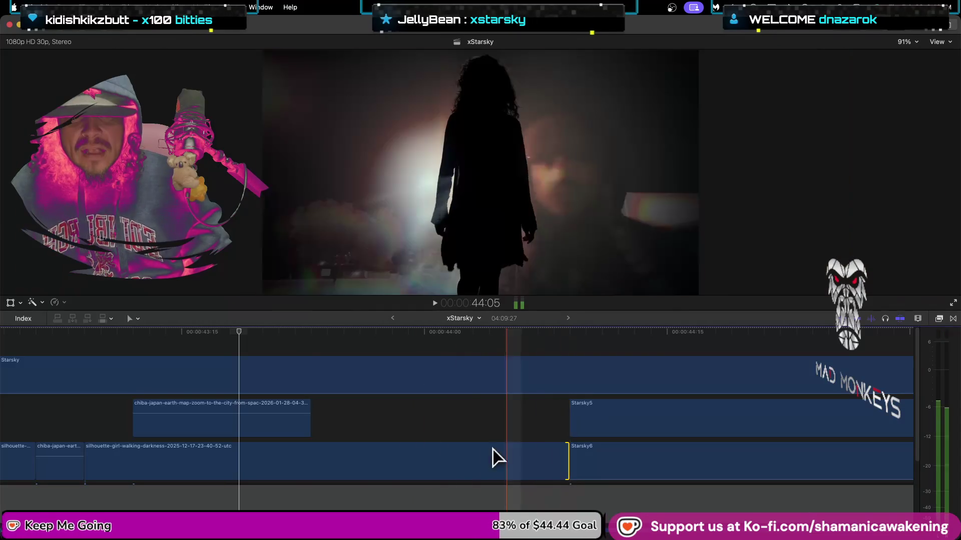
left_click_drag(308, 429, 568, 436)
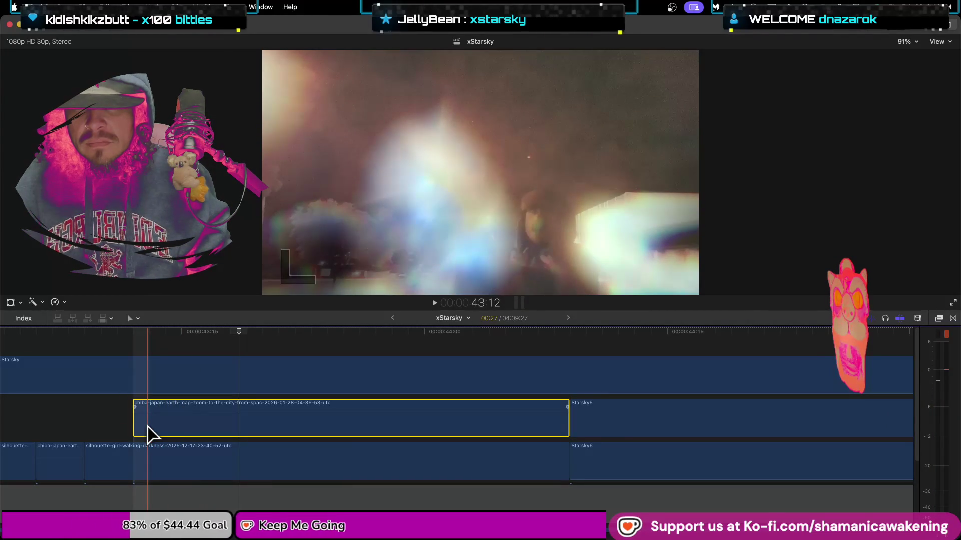
mouse_move(185, 429)
left_mouse_down()
mouse_move(188, 473)
mouse_move(85, 472)
left_mouse_up()
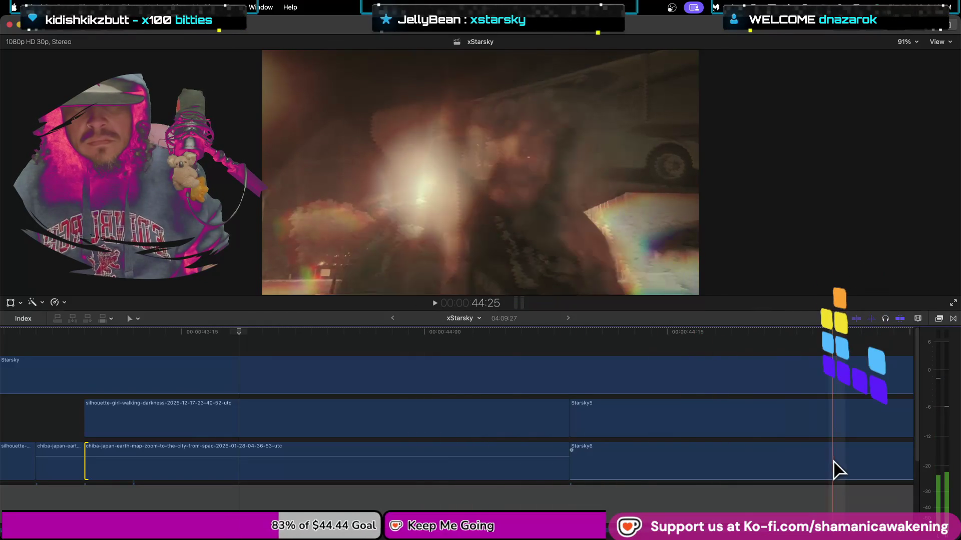
- Play the new section backward with J, then show the library's clip browser
scroll(833, 470, "down", 1)
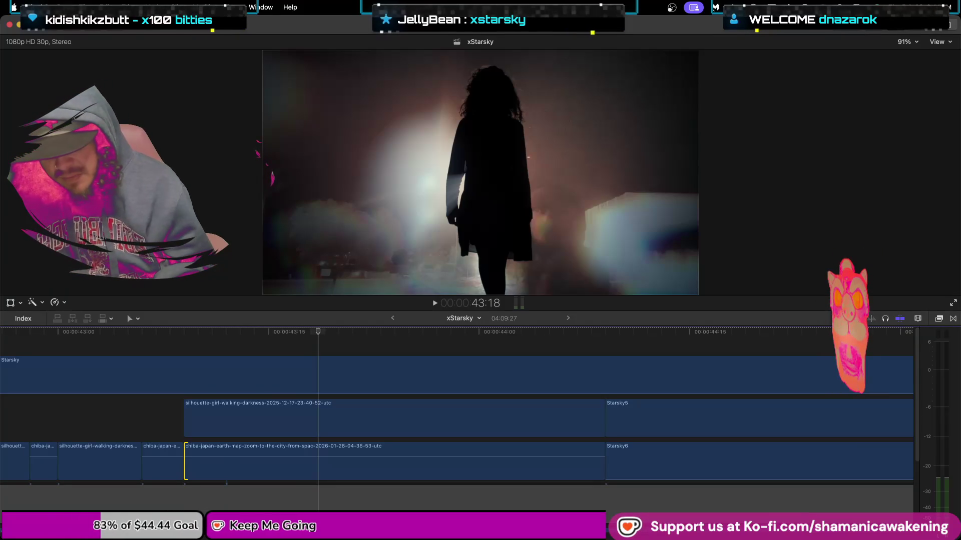
key("j")
key("j")
key("j")
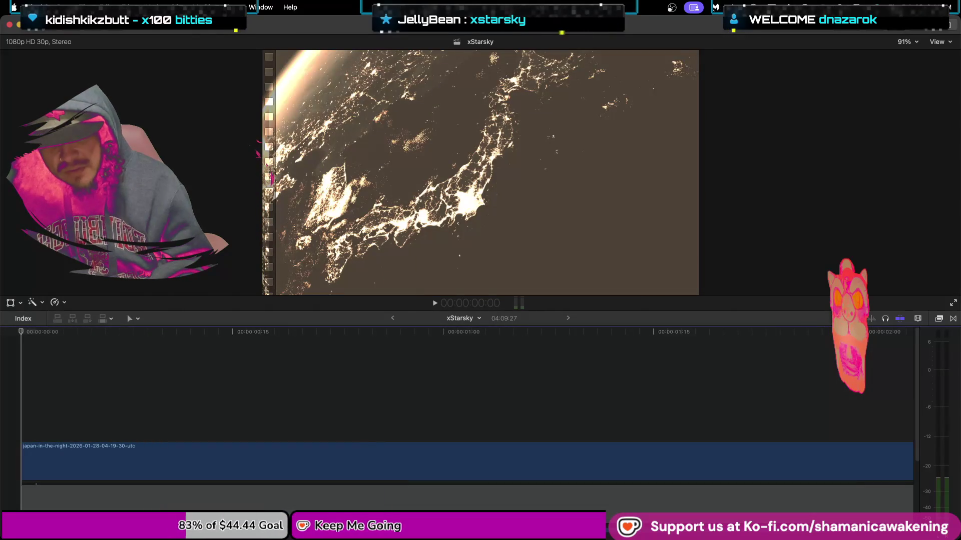
key("ctrl+super+1")
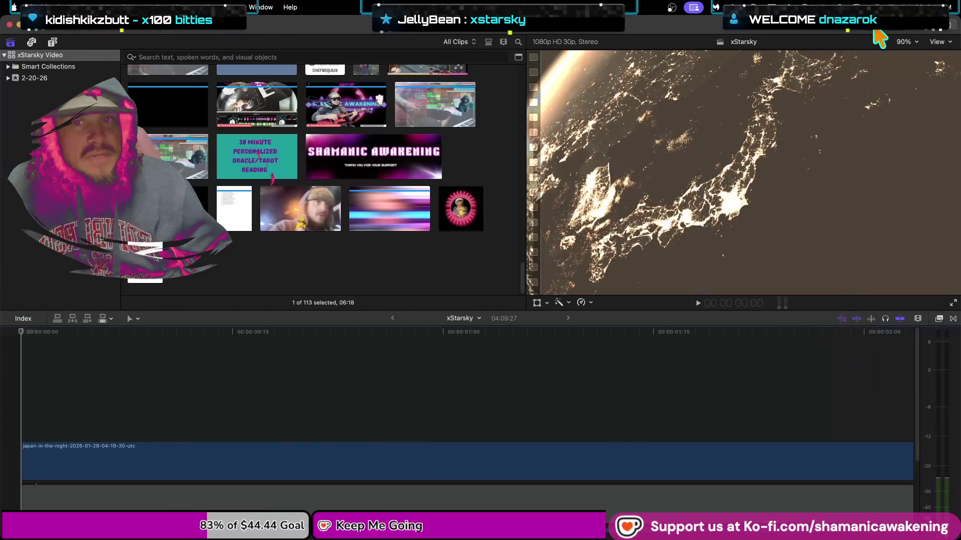
- Step through the 2-20-26 event's clips and play the Clip Maker2 DJ-set recording
left_click(452, 202)
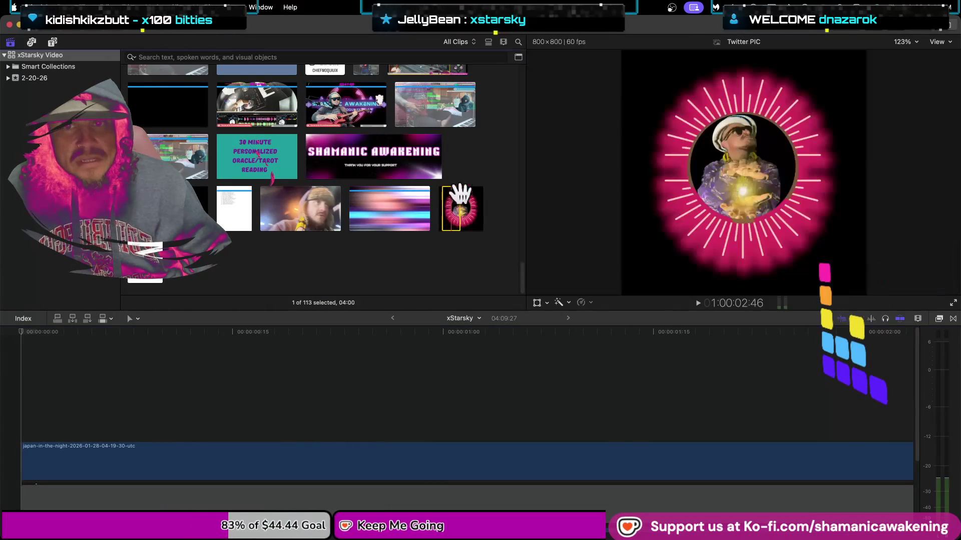
key("Left")
key("Up")
key("Left")
key("Left")
key("Left")
key("Left")
key("Left")
key("Left")
key("Left")
key("Right")
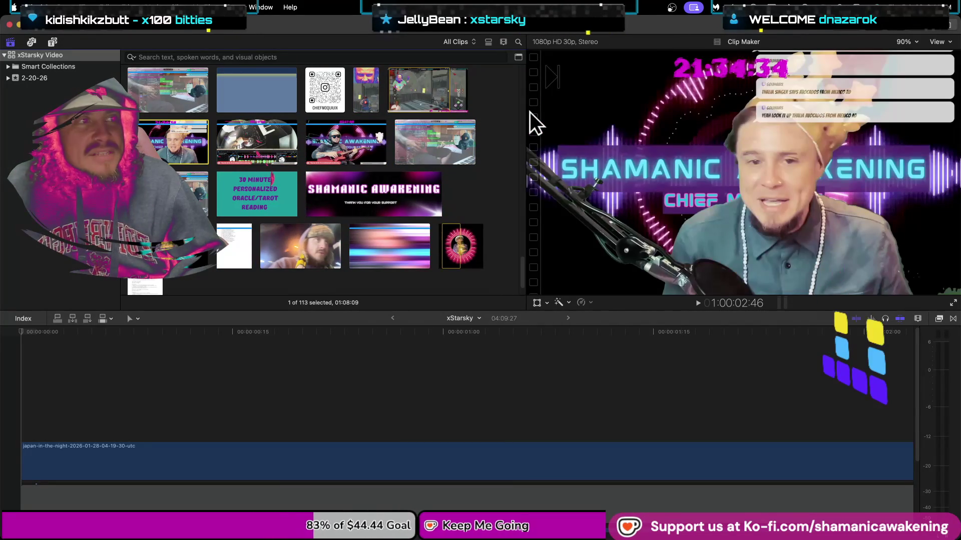
key("space")
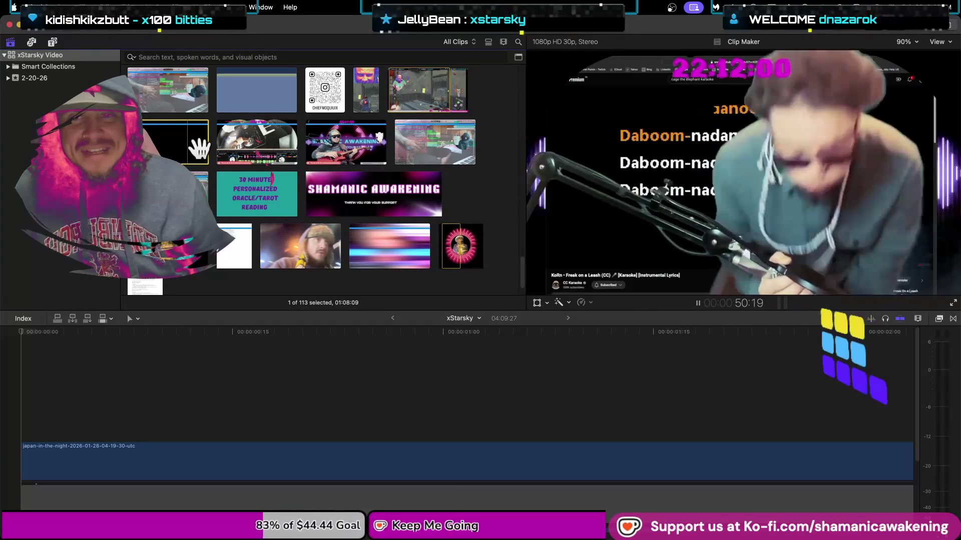
left_click(272, 145)
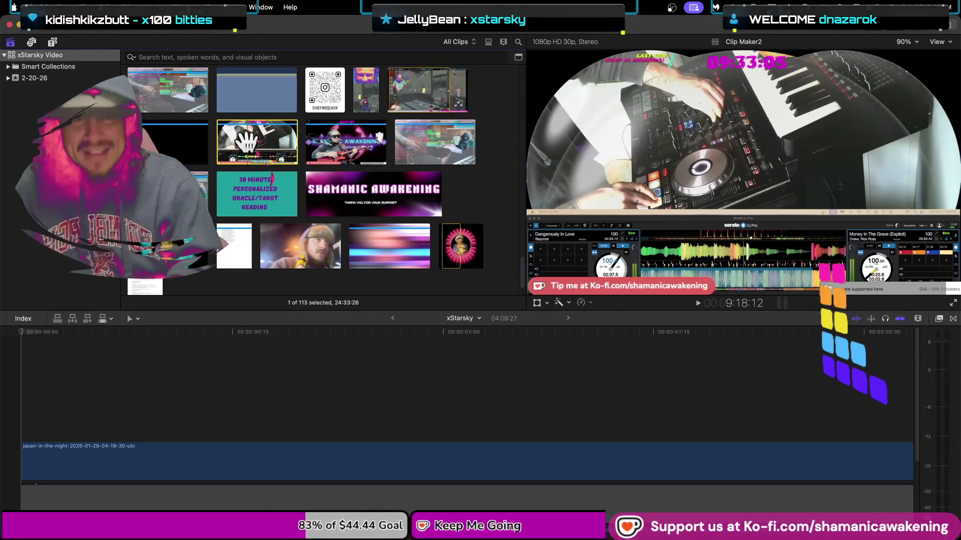
- Play the DJ-controller clip and drag the dividers to enlarge the viewer
key("space")
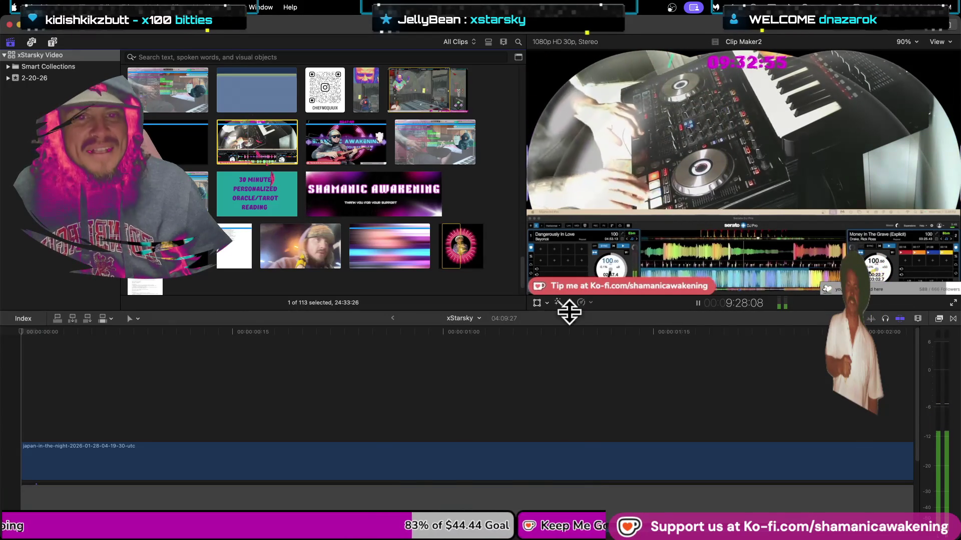
left_click_drag(569, 313, 499, 447)
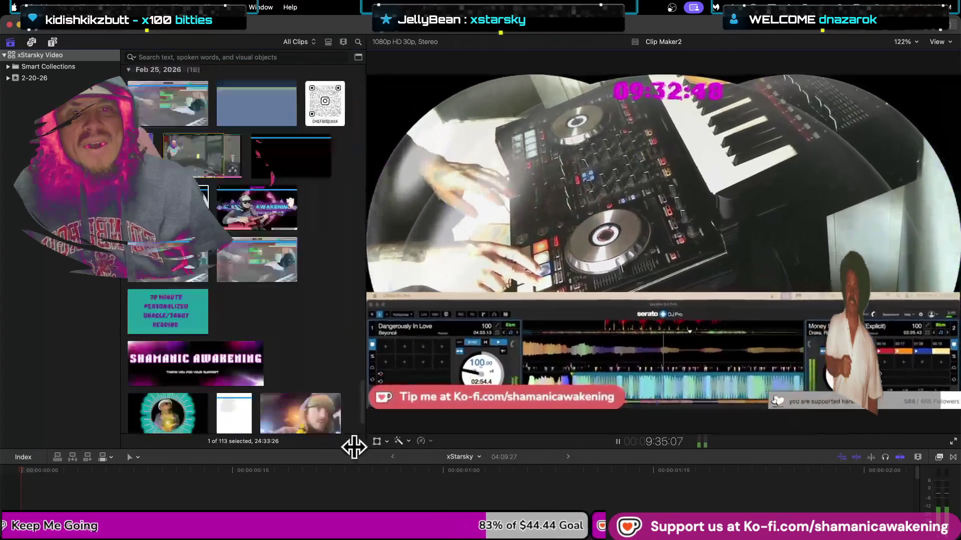
left_click_drag(528, 435, 307, 435)
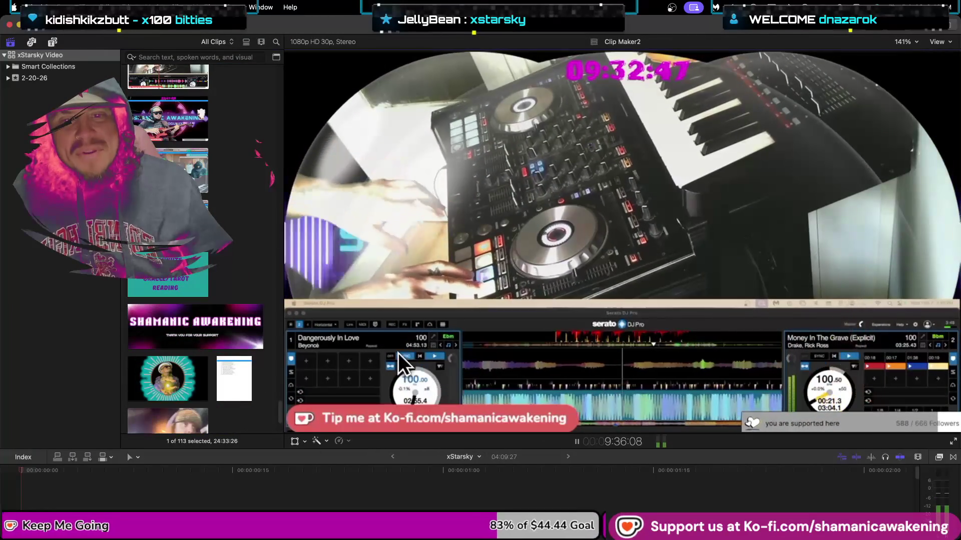
- Preview library clips down the browser list, landing on an 8.16-second 1280×720 60 fps clip
left_click(142, 80)
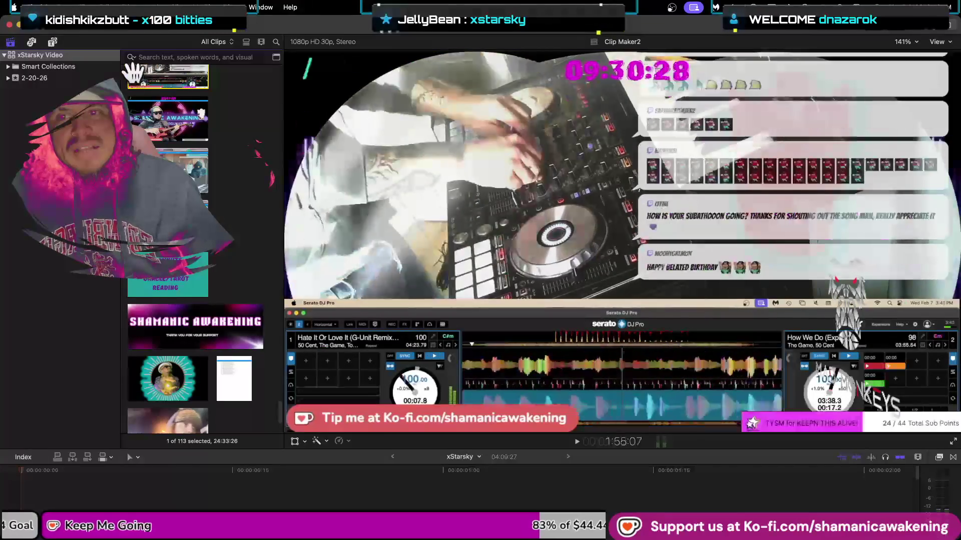
scroll(129, 75, "up", 1)
key("space")
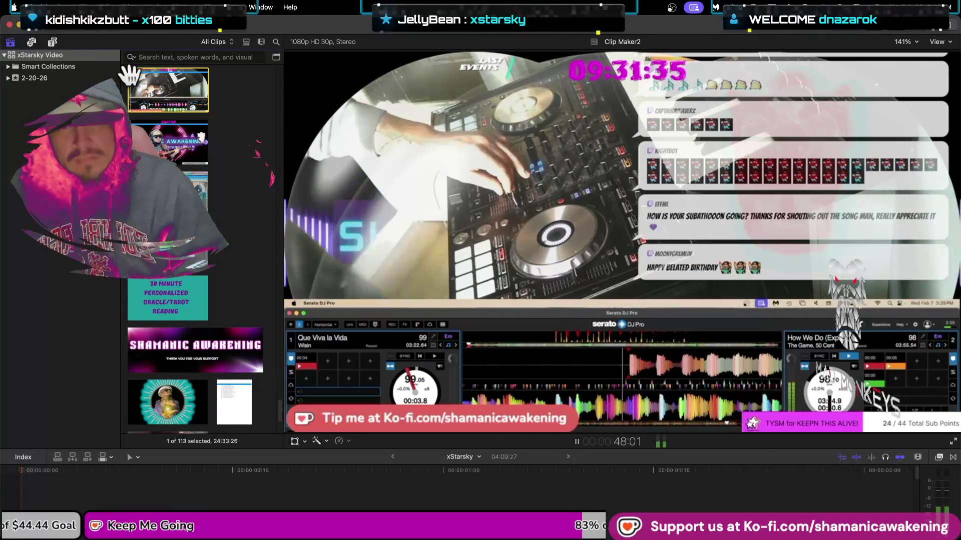
key("Up")
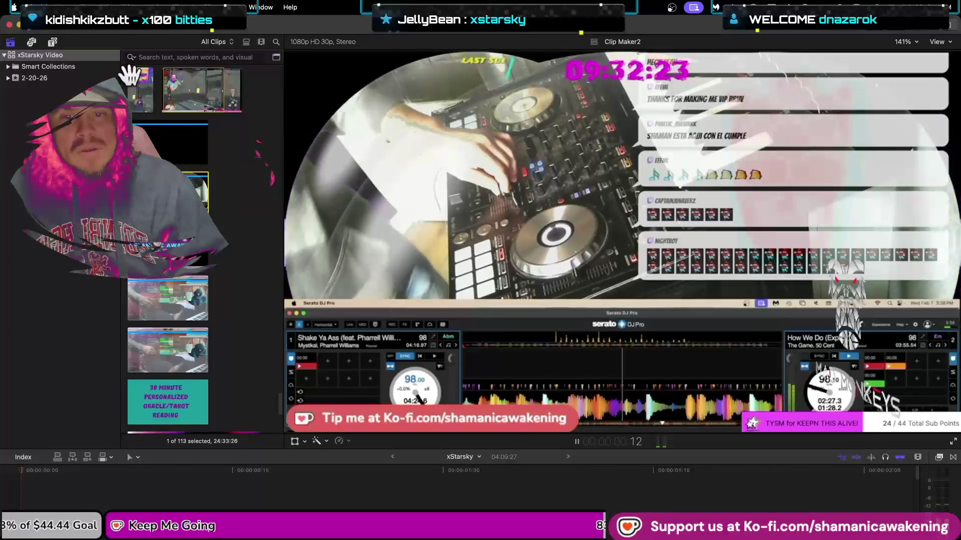
key("Down")
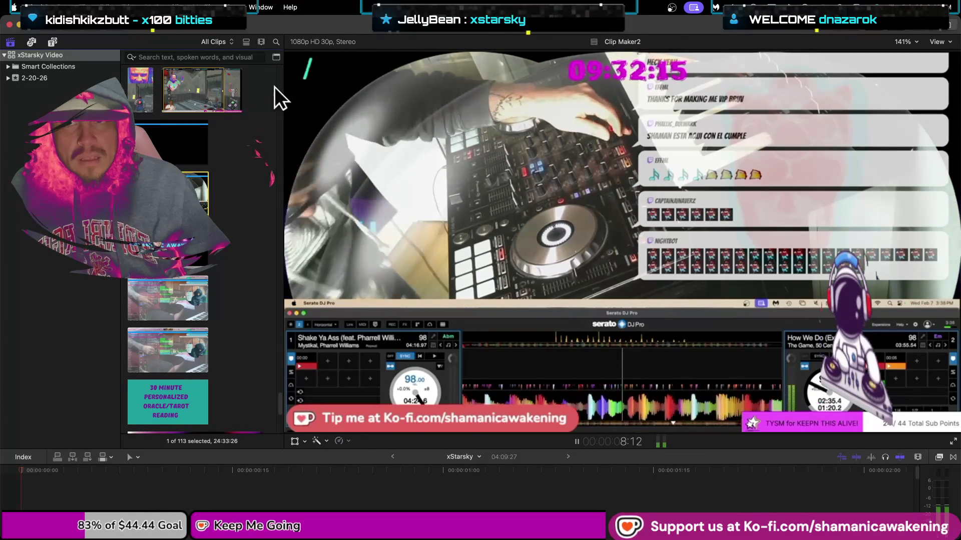
scroll(165, 250, "up", 5)
scroll(159, 246, "down", 2)
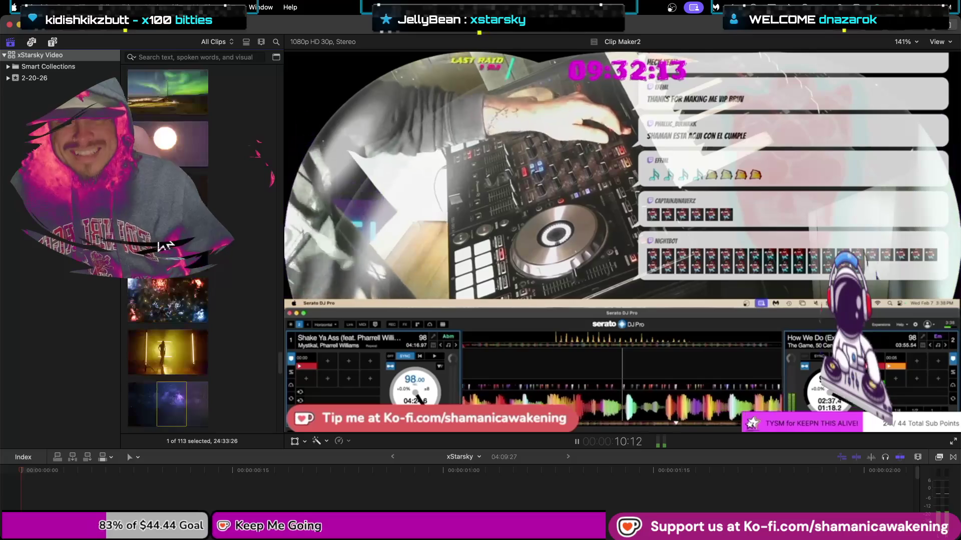
scroll(161, 246, "down", 2)
scroll(163, 246, "down", 2)
scroll(165, 245, "down", 2)
scroll(162, 245, "up", 2)
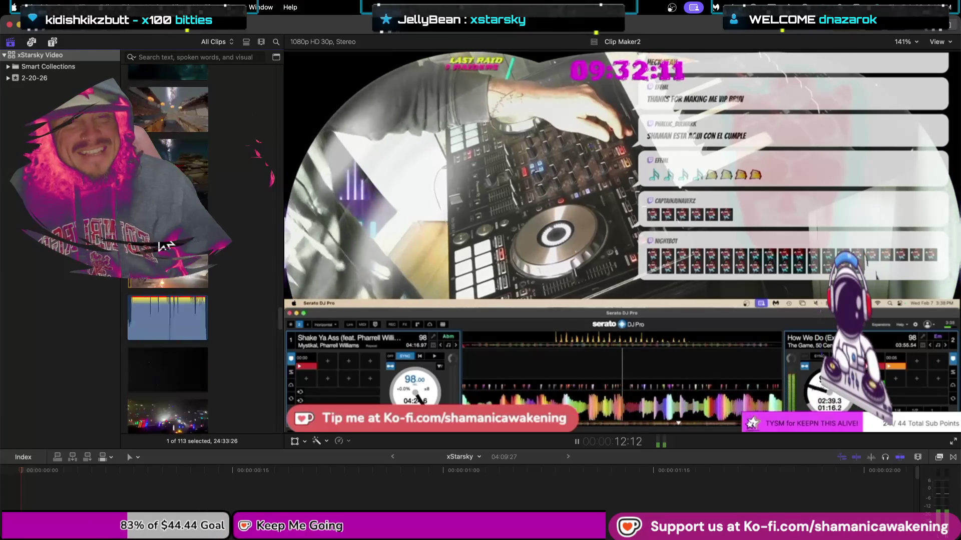
scroll(162, 245, "up", 2)
scroll(163, 245, "up", 2)
scroll(163, 245, "up", 2)
scroll(163, 245, "up", 3)
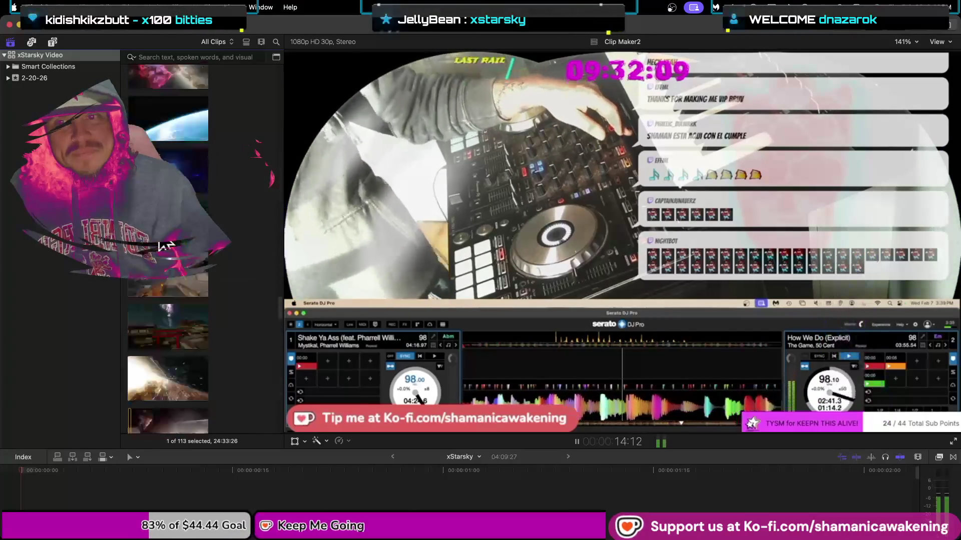
scroll(163, 245, "up", 3)
scroll(163, 245, "up", 3)
scroll(163, 245, "up", 3)
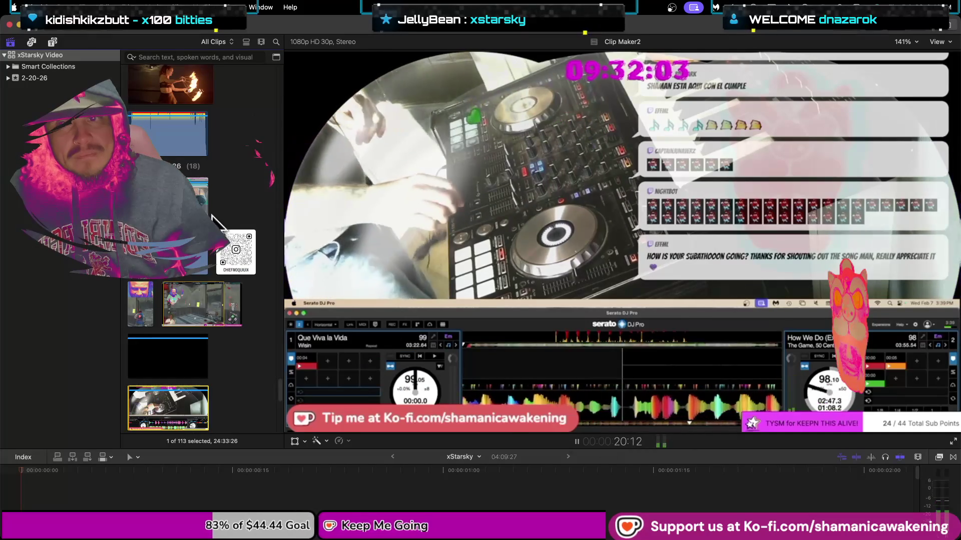
scroll(165, 250, "up", 3)
scroll(168, 250, "up", 5)
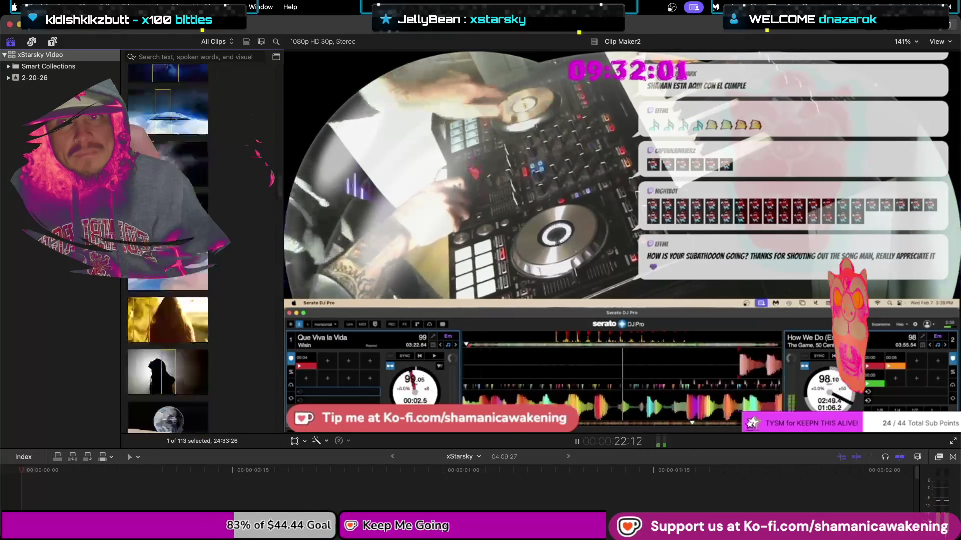
left_click(181, 230)
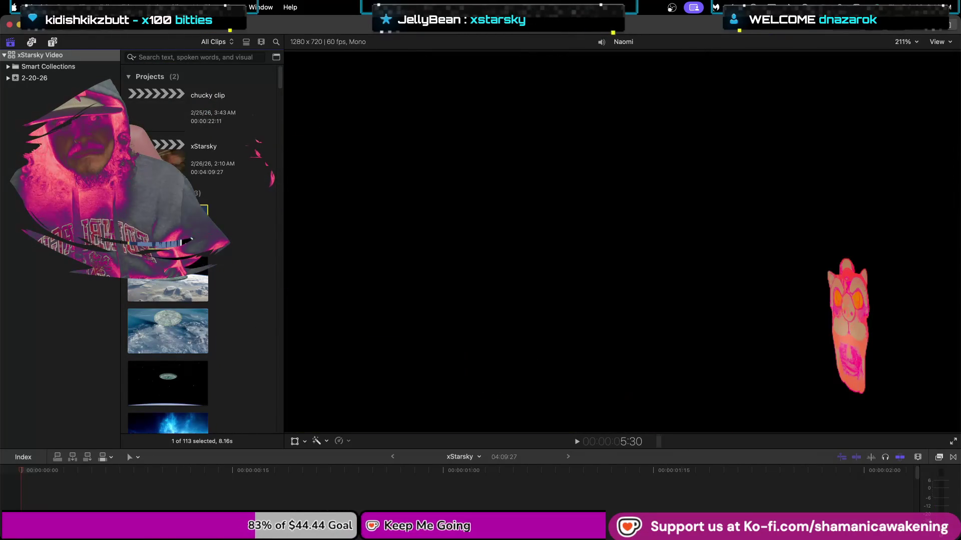
- Preview the UFO-over-earth and aurora clips in the viewer
left_click(188, 287)
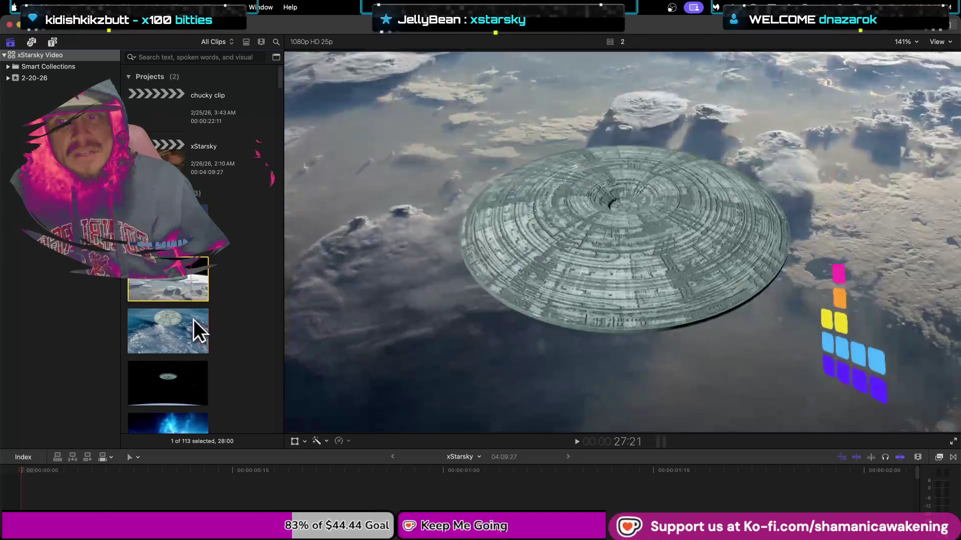
left_click(193, 328)
scroll(186, 365, "down", 6)
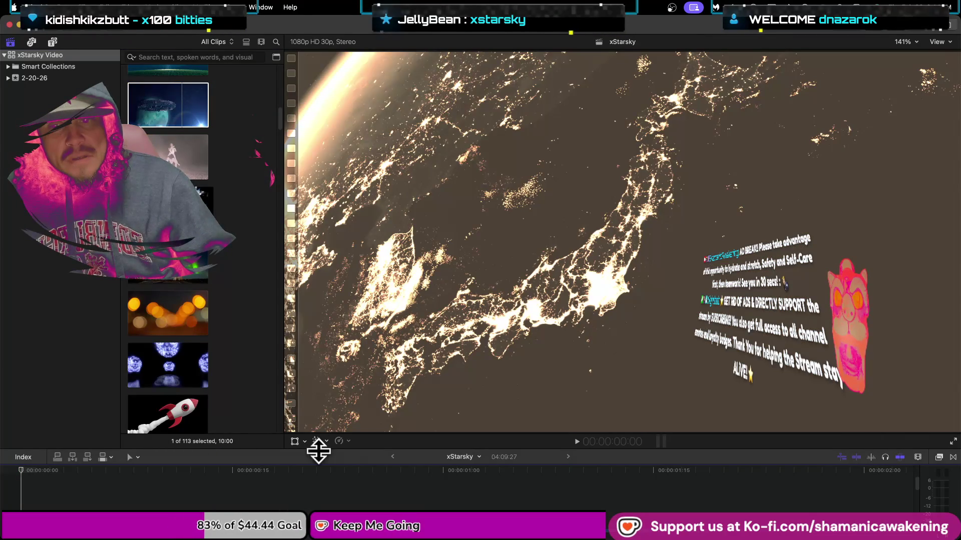
- Enlarge the timeline to show the xStarsky clips and select the blue skulls clip
left_click_drag(318, 451, 332, 339)
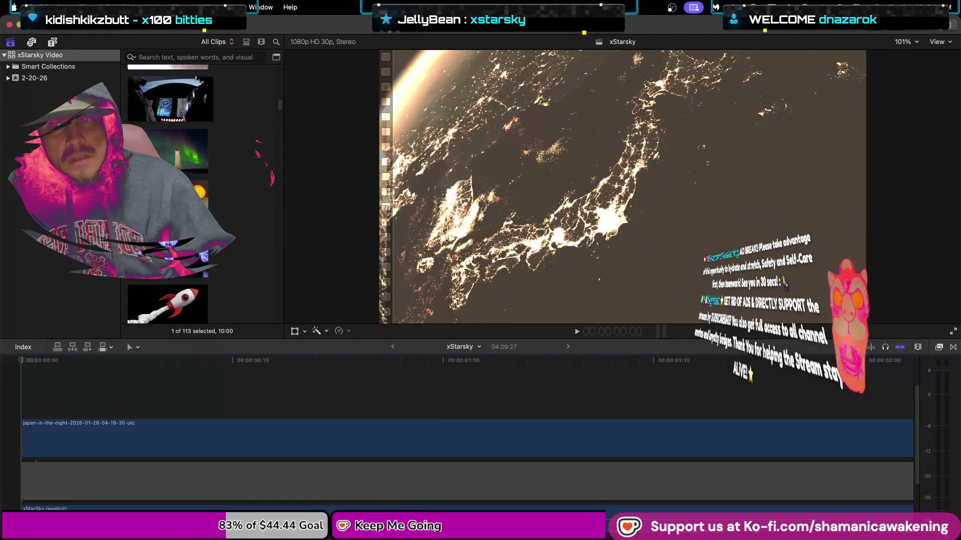
scroll(189, 283, "down", 5)
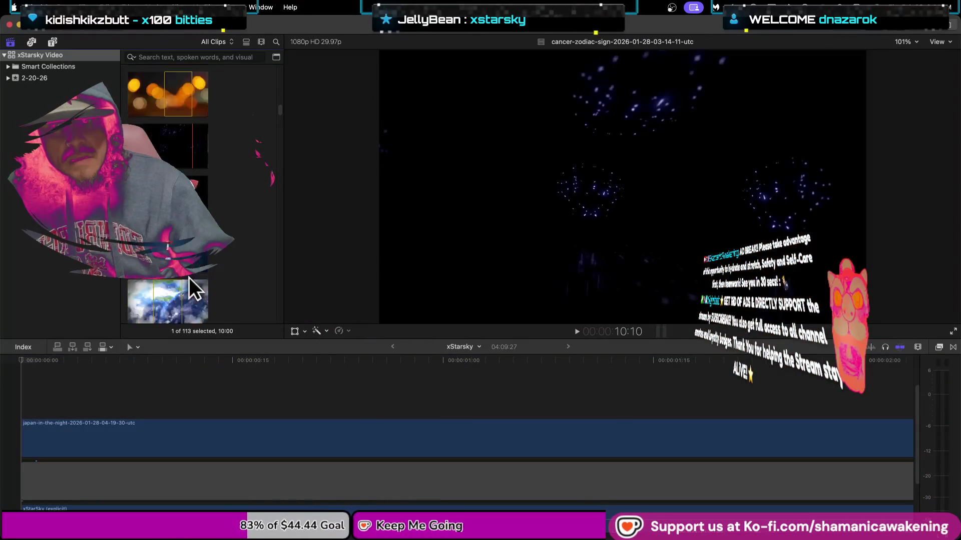
scroll(168, 194, "up", 2)
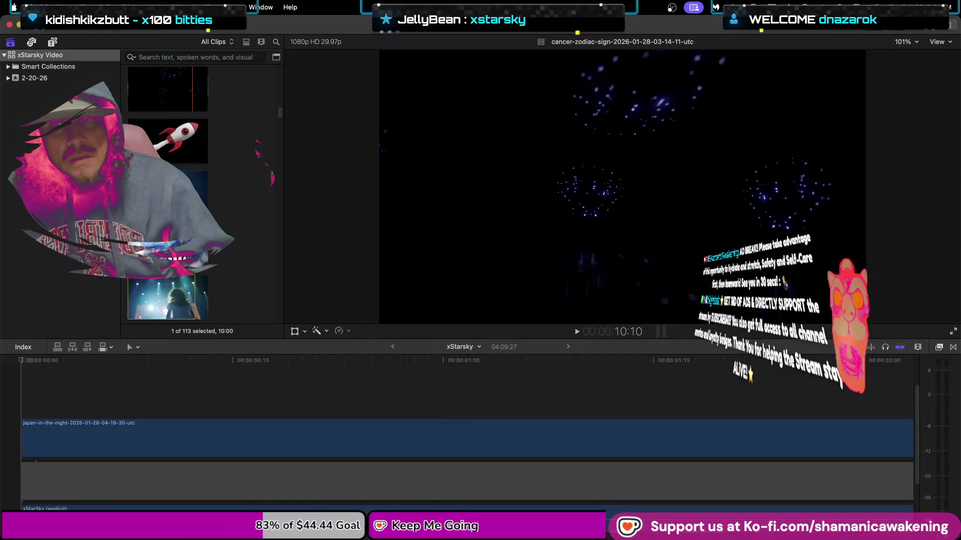
left_click(176, 97)
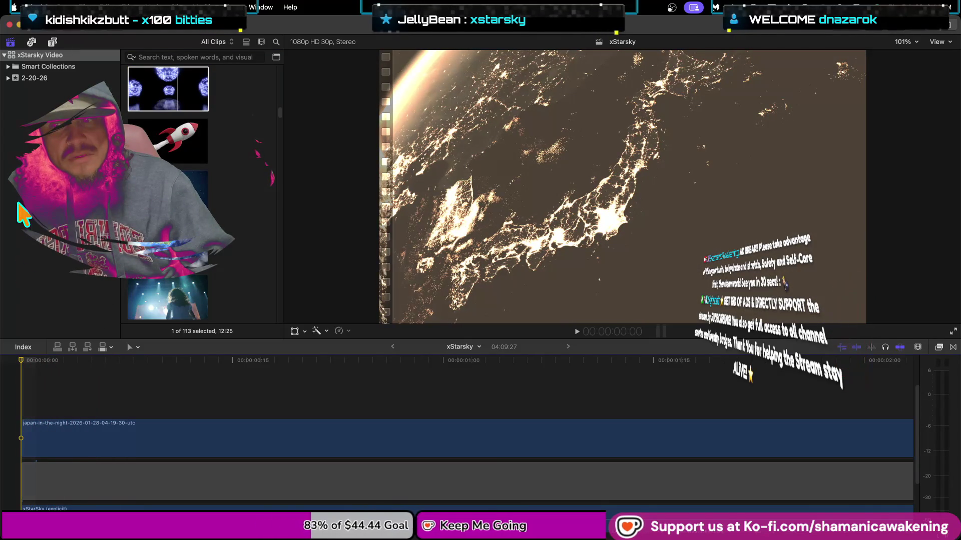
- Play xStarsky with the Blade tool active, pausing near 29 s, rewinding, then resuming forward
key("space")
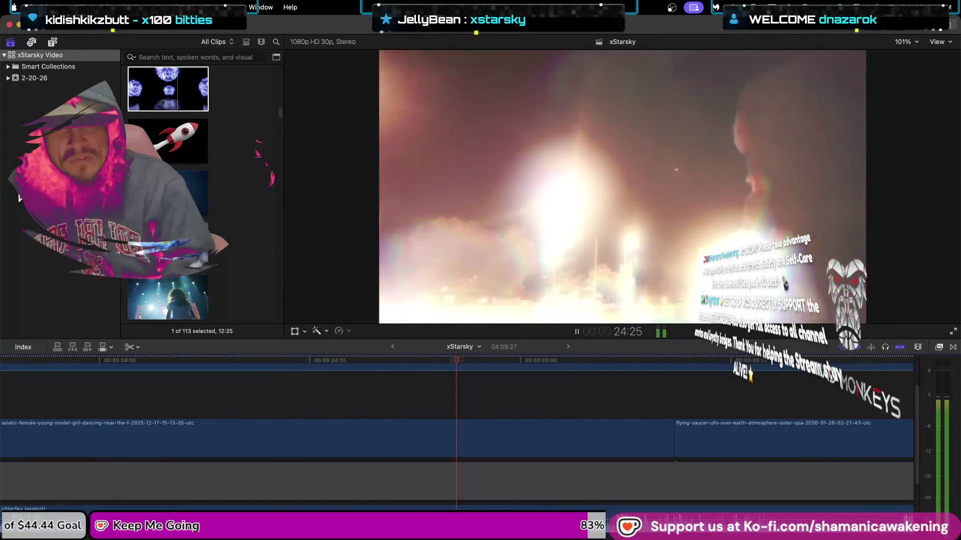
key("b")
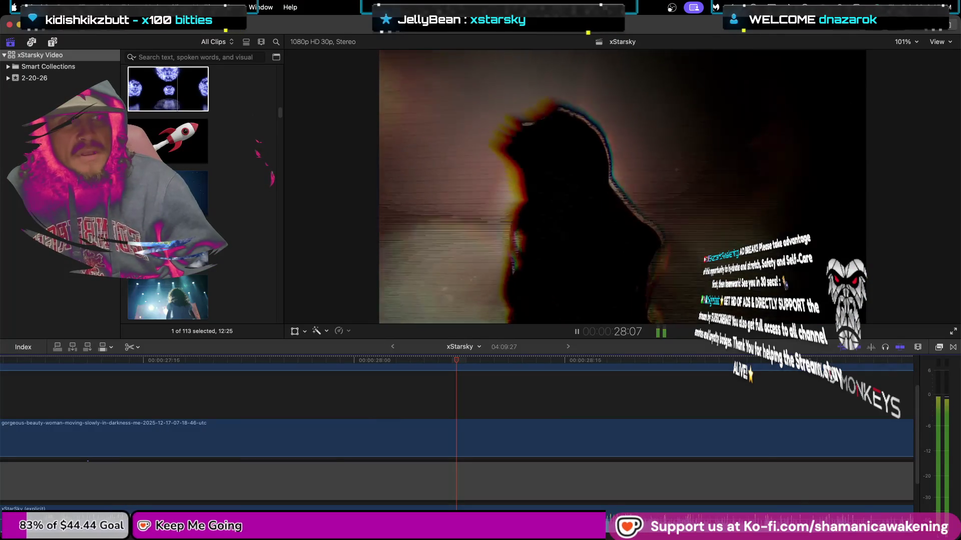
key("space")
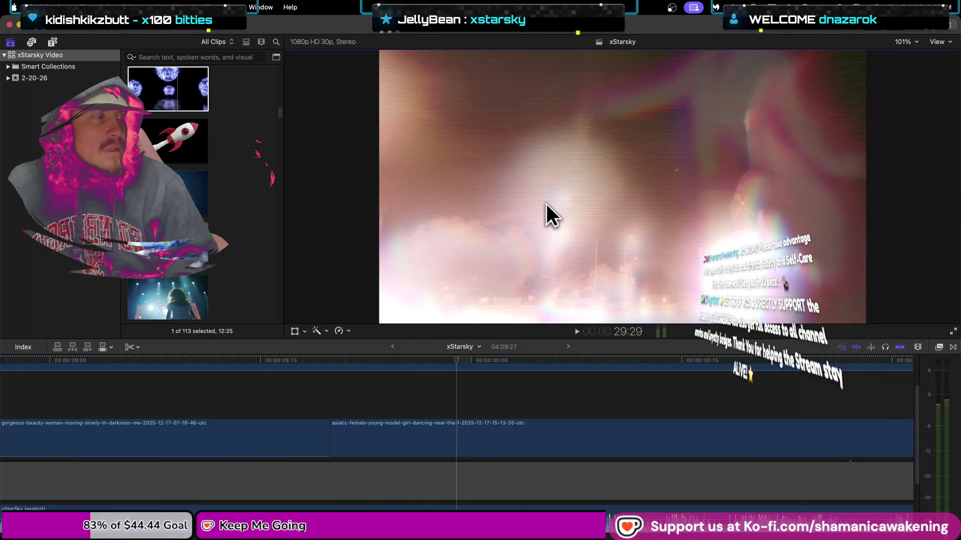
key("j")
key("j")
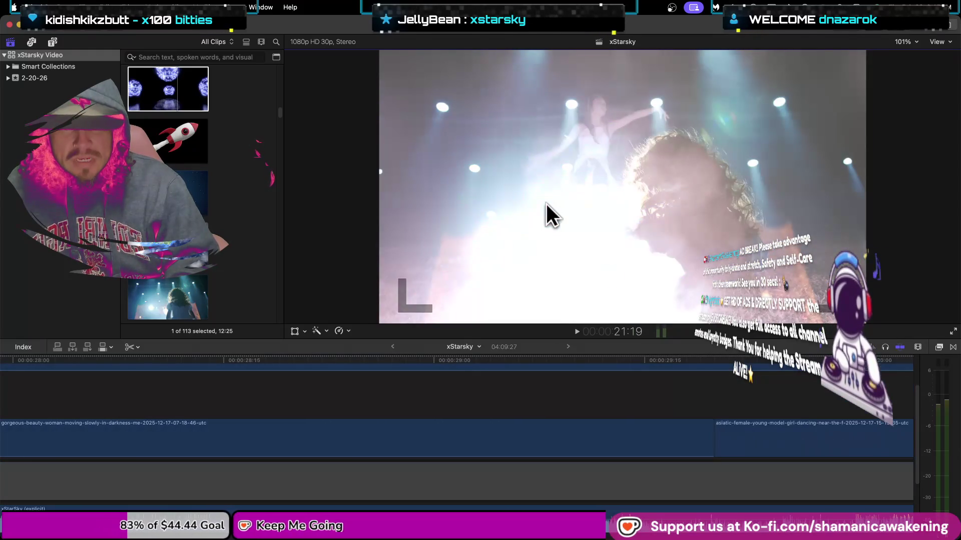
key("l")
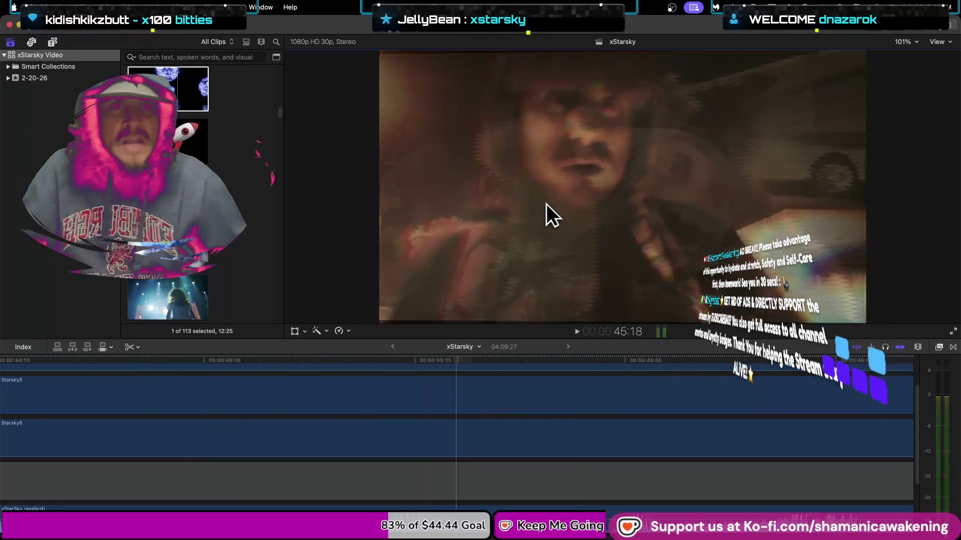
- Stop near 45 s, switch to the Select tool, and extend the chiba and silhouette-girl clip ends
key("space")
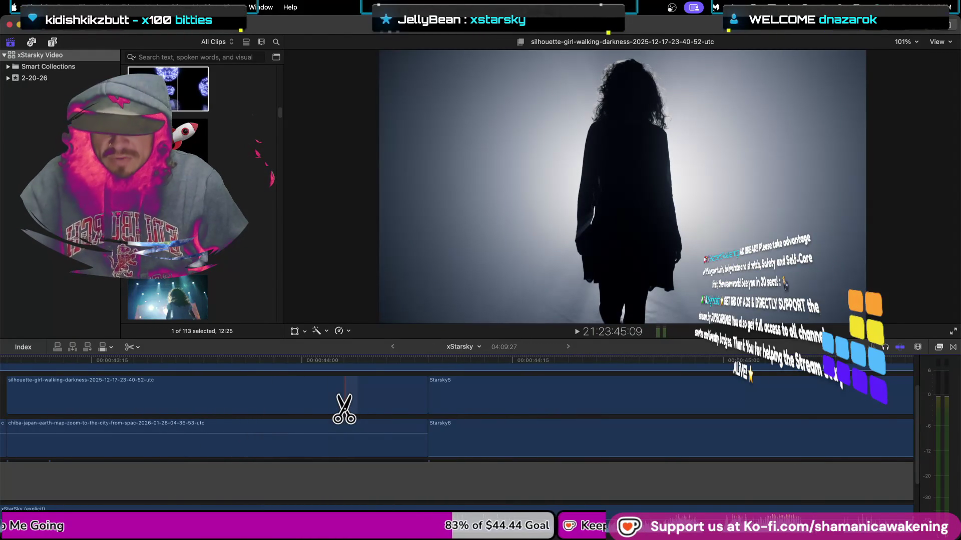
key("a")
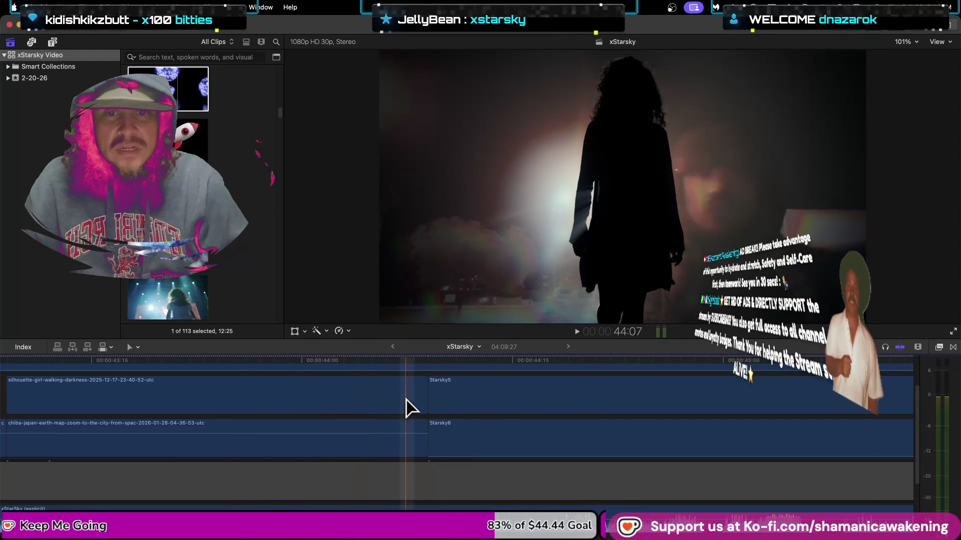
mouse_move(427, 437)
left_mouse_down()
mouse_move(455, 441)
mouse_move(425, 453)
left_mouse_up()
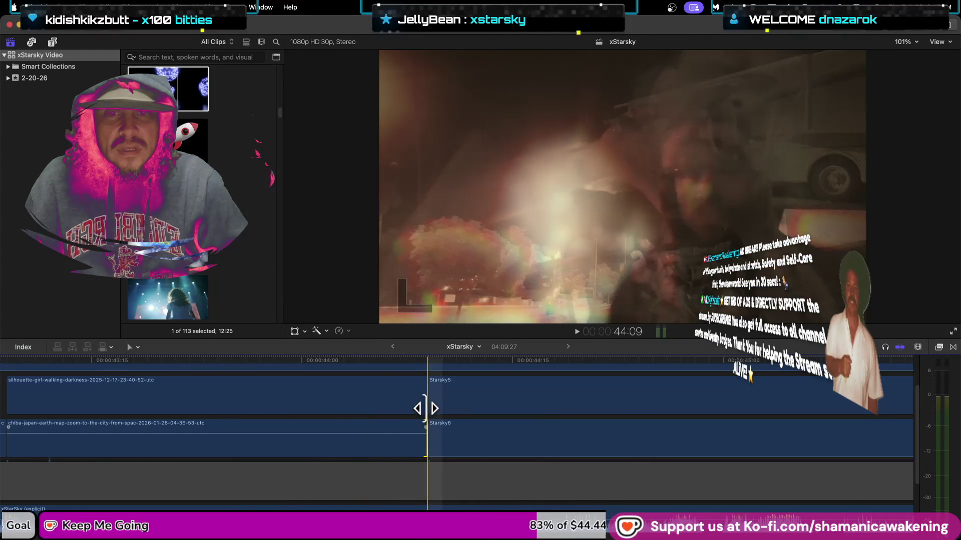
left_click_drag(427, 411, 722, 412)
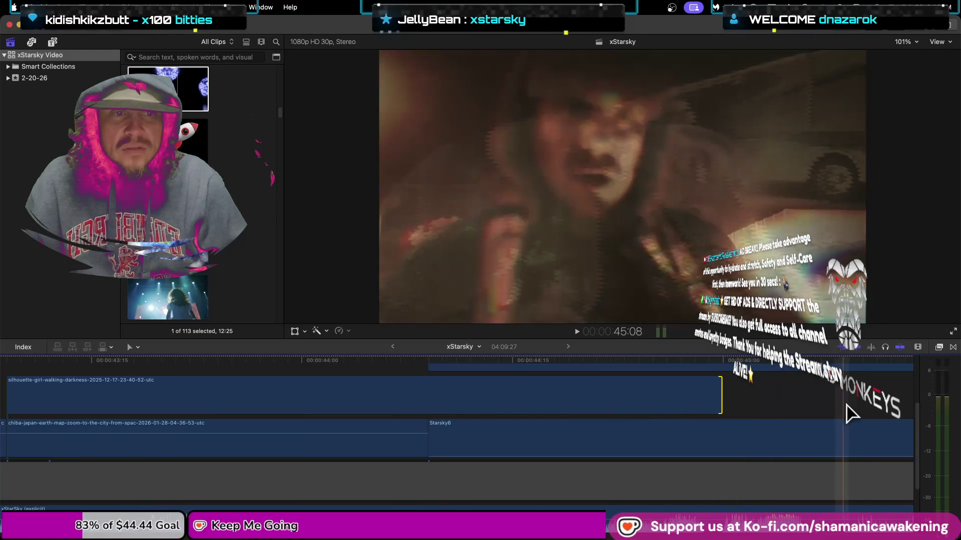
scroll(209, 287, "down", 3)
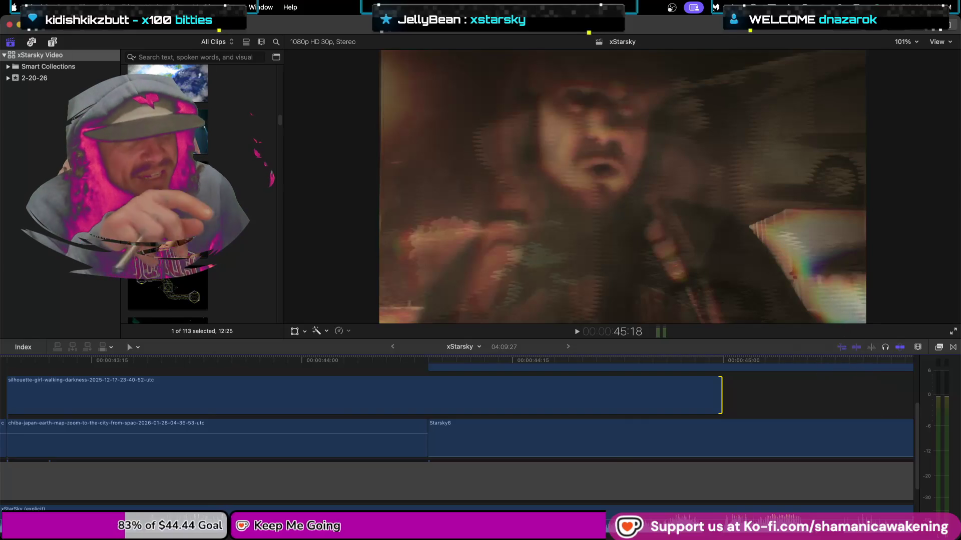
- Scroll through the browser and preview the woman-walking-between-lamps clip
scroll(167, 200, "up", 3)
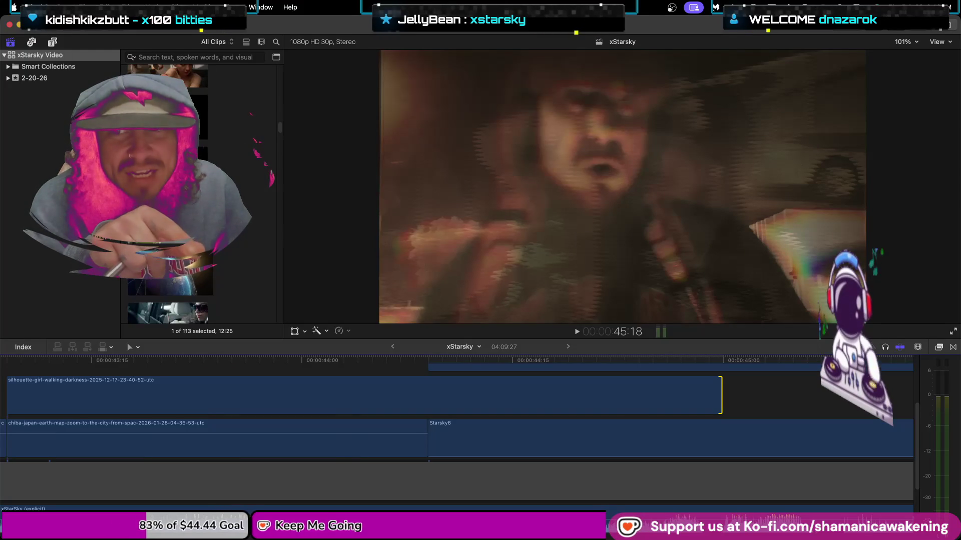
scroll(246, 181, "down", 2)
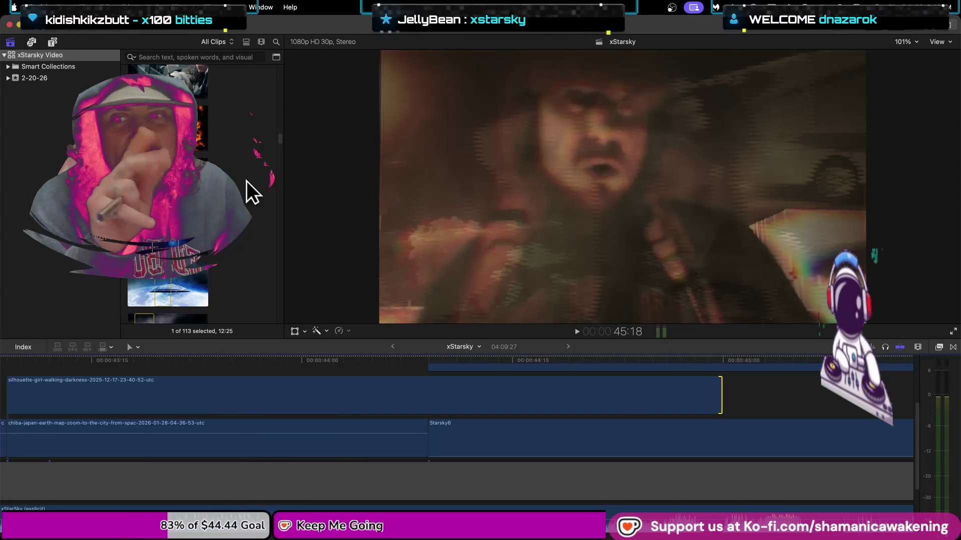
scroll(246, 181, "down", 2)
scroll(167, 200, "down", 2)
scroll(168, 200, "down", 2)
scroll(168, 200, "down", 3)
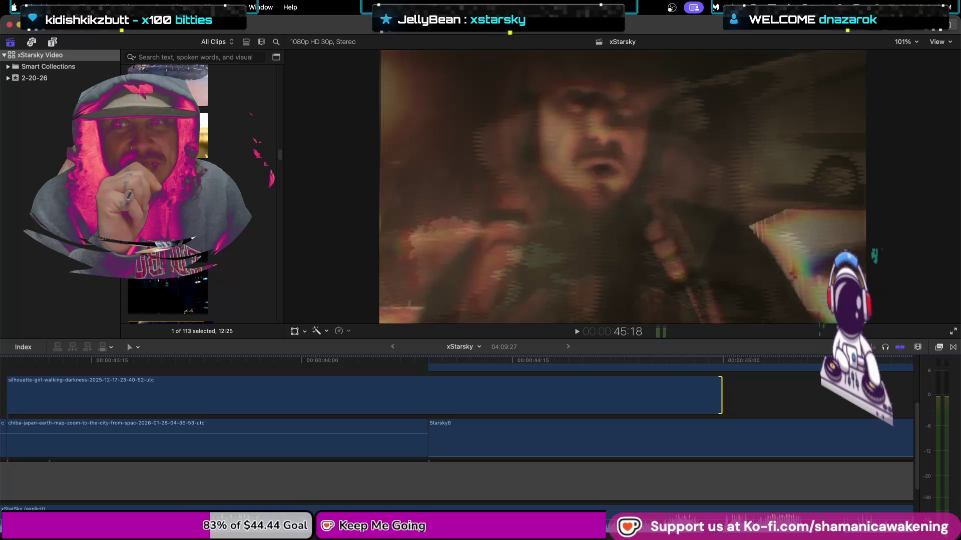
scroll(168, 200, "down", 3)
scroll(167, 200, "down", 3)
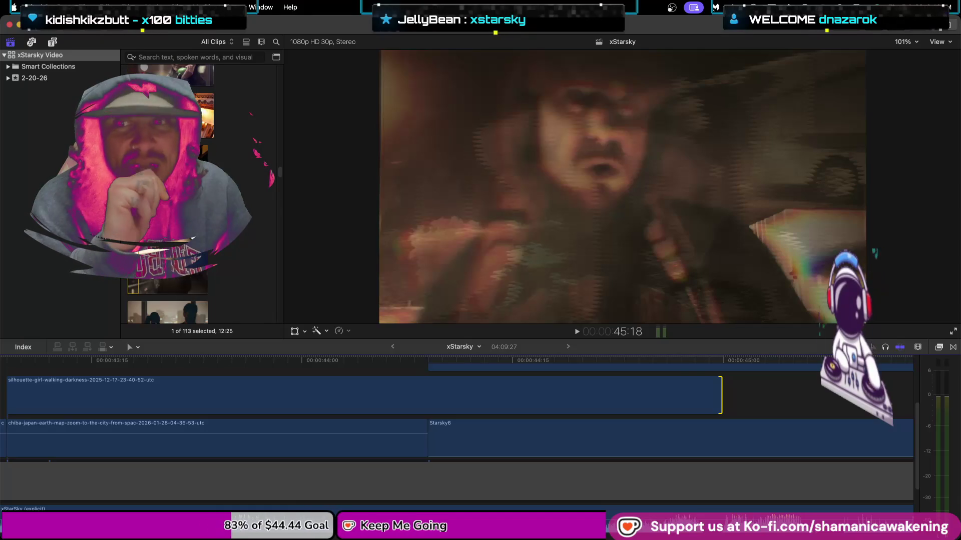
scroll(168, 200, "down", 3)
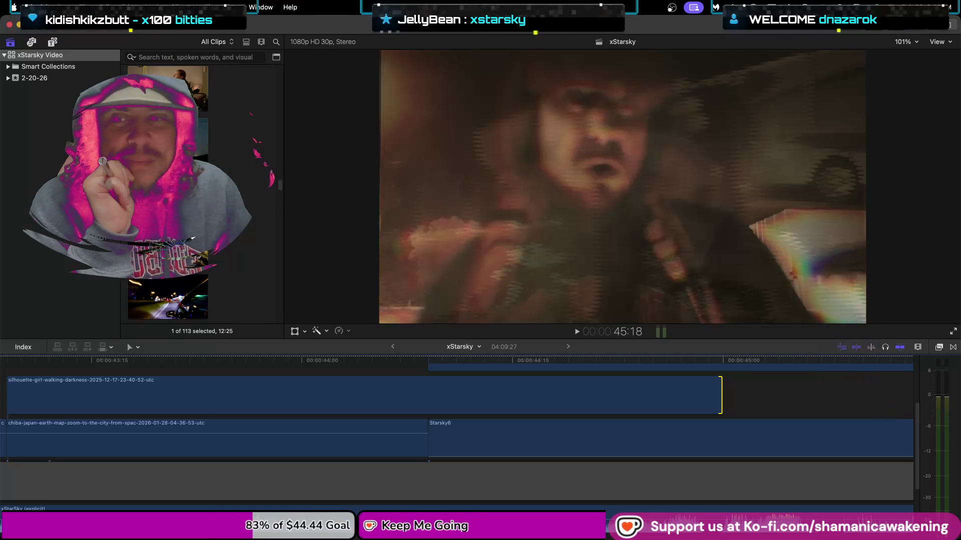
scroll(208, 252, "down", 3)
scroll(225, 240, "down", 2)
scroll(215, 245, "down", 2)
scroll(205, 253, "down", 2)
scroll(197, 260, "down", 2)
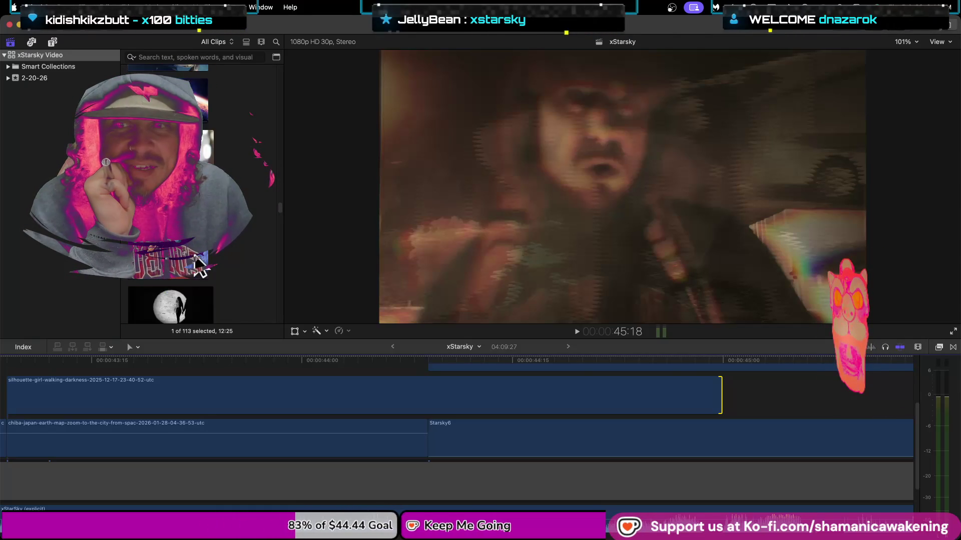
scroll(201, 263, "down", 2)
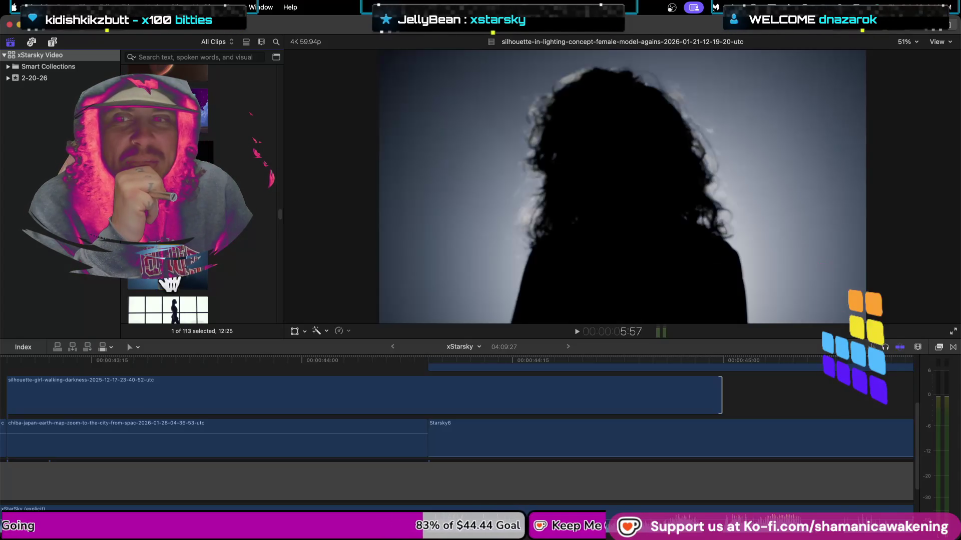
scroll(170, 278, "down", 5)
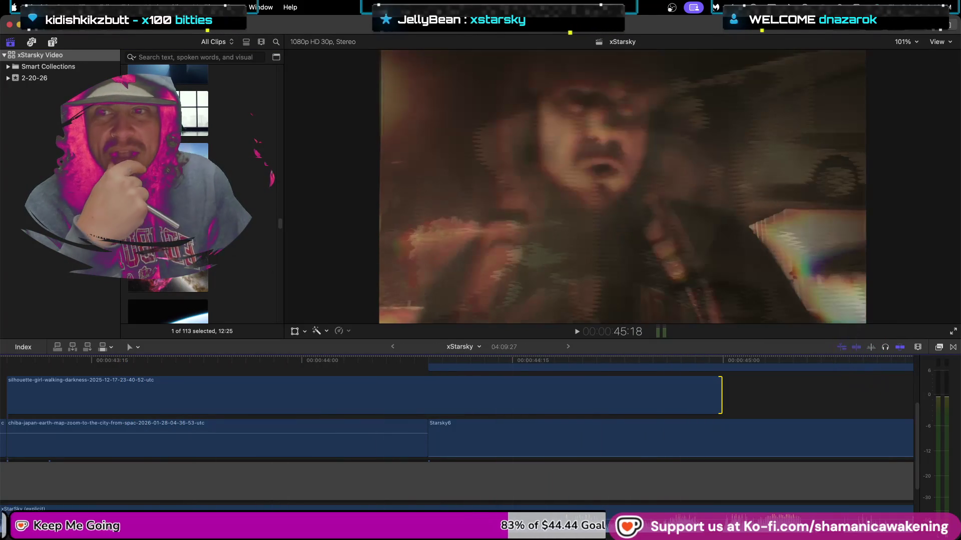
scroll(167, 195, "down", 3)
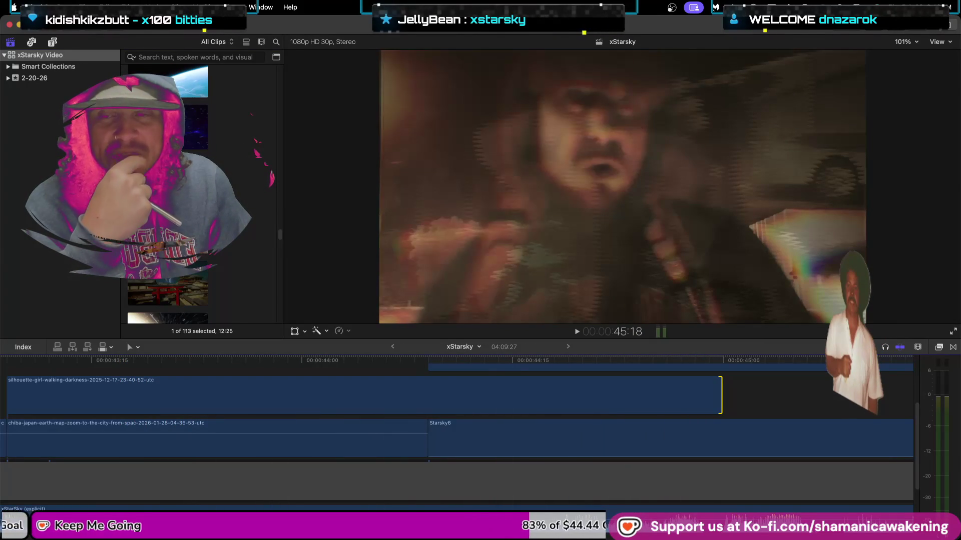
scroll(167, 196, "down", 3)
scroll(168, 195, "down", 3)
scroll(167, 196, "down", 1)
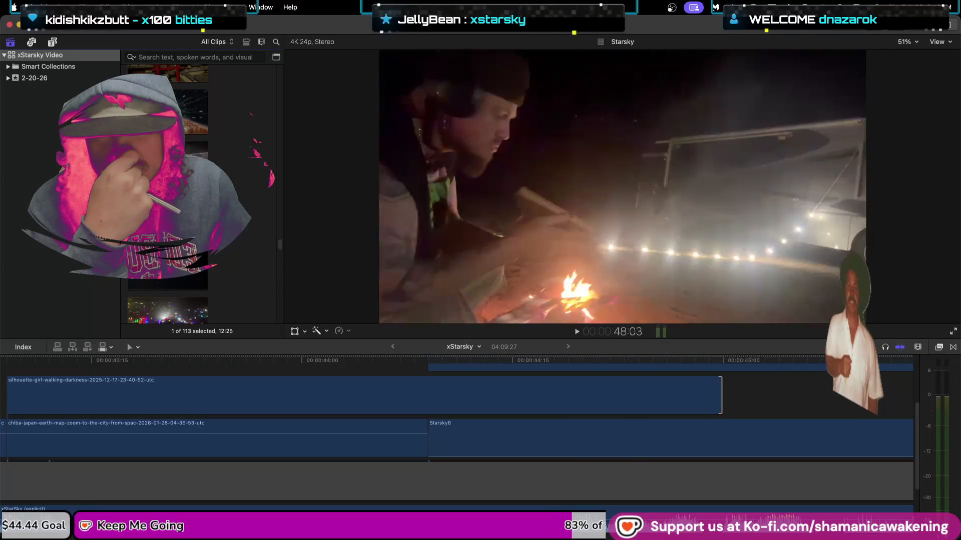
scroll(151, 274, "down", 3)
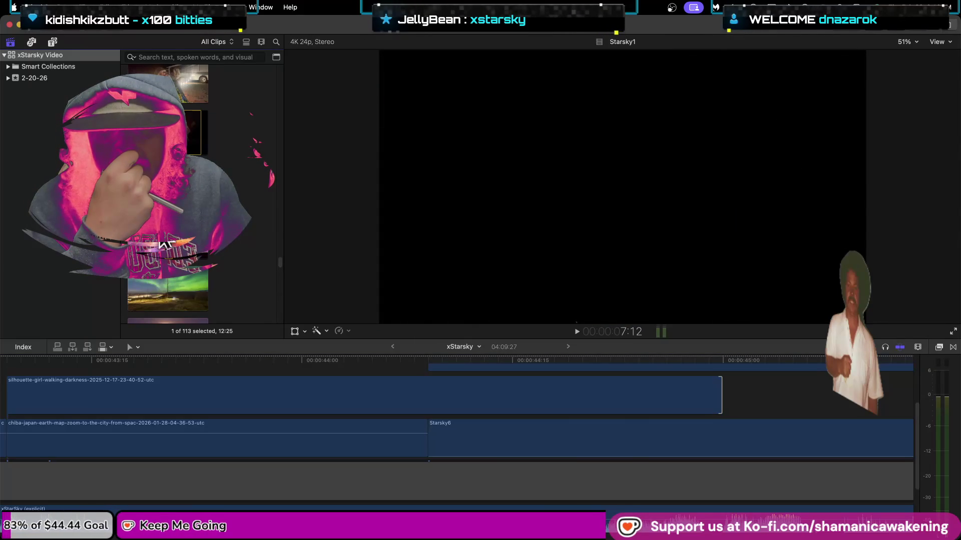
scroll(152, 274, "down", 3)
scroll(151, 274, "down", 2)
scroll(151, 274, "down", 3)
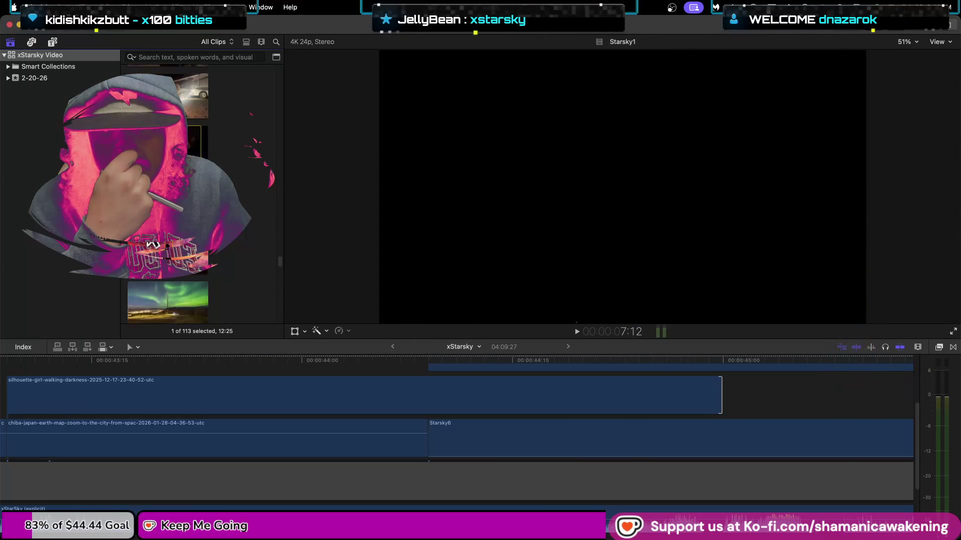
scroll(152, 275, "down", 3)
scroll(152, 274, "down", 1)
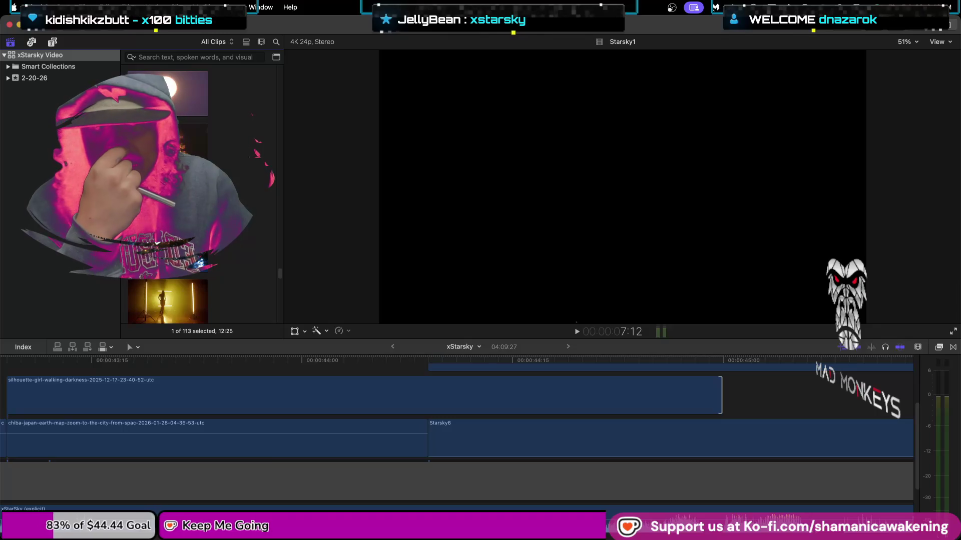
left_click(172, 294)
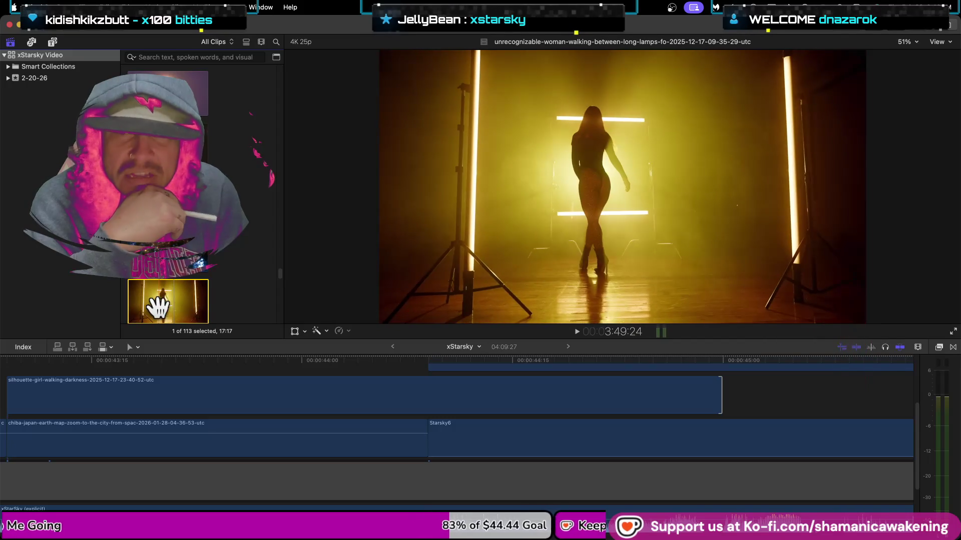
- Clear the browser selection, scroll further, and preview another clip
left_click(223, 273)
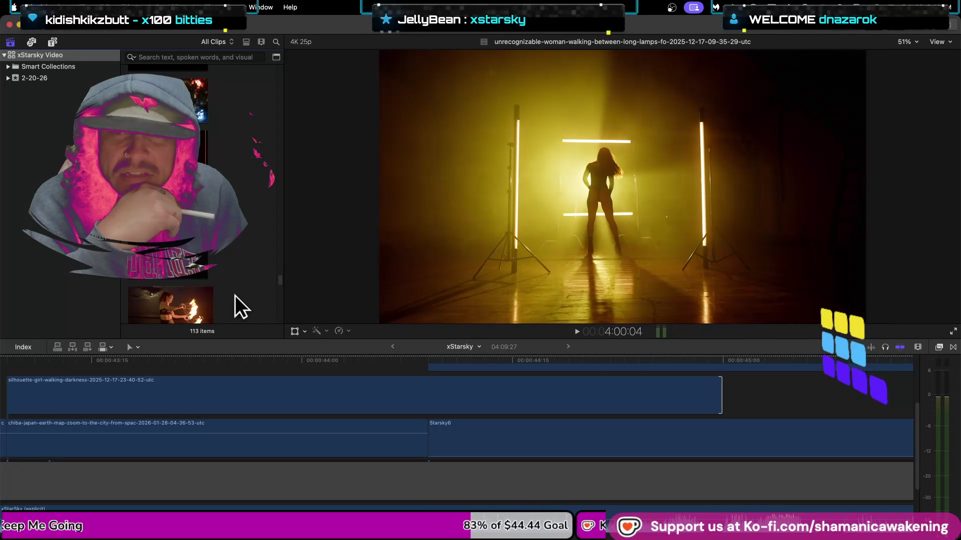
scroll(230, 257, "down", 2)
scroll(230, 257, "down", 3)
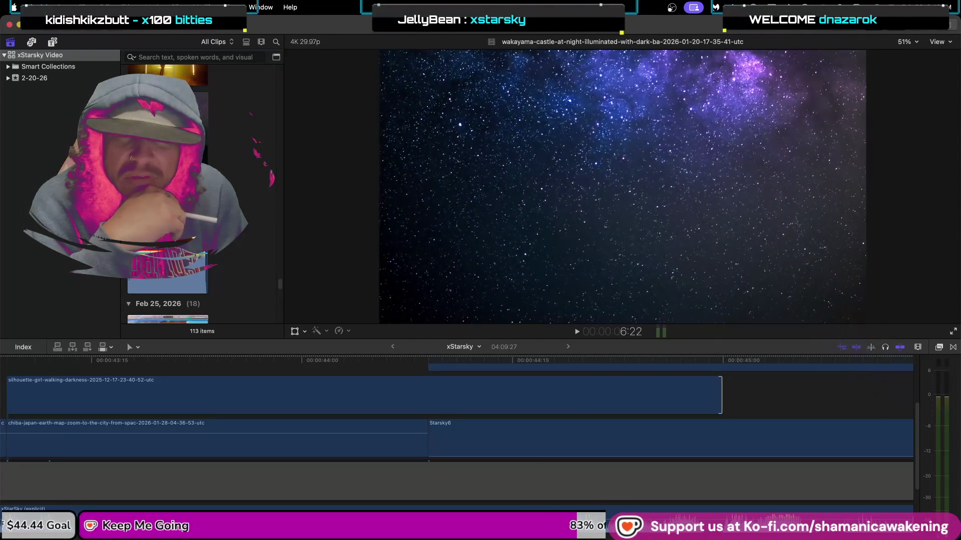
scroll(167, 190, "down", 5)
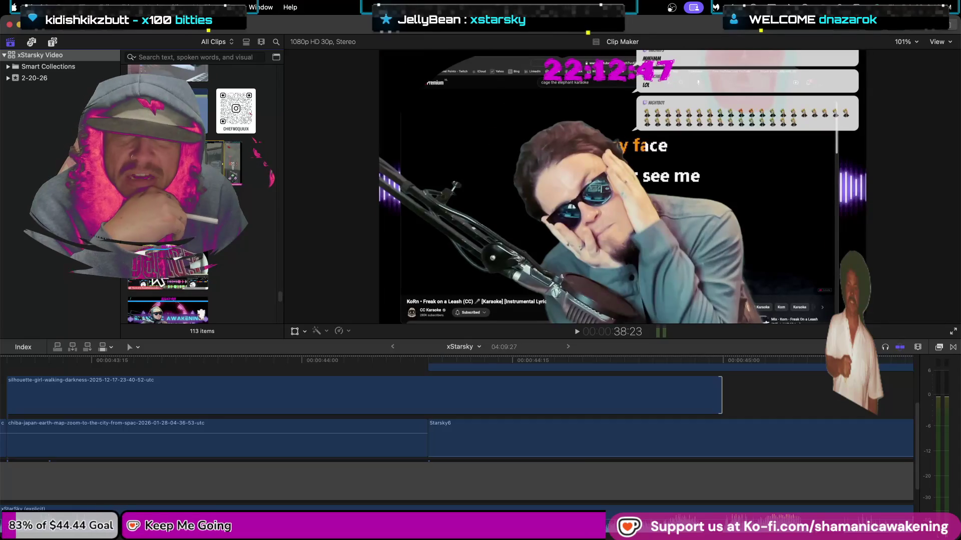
scroll(165, 296, "down", 2)
scroll(160, 283, "down", 1)
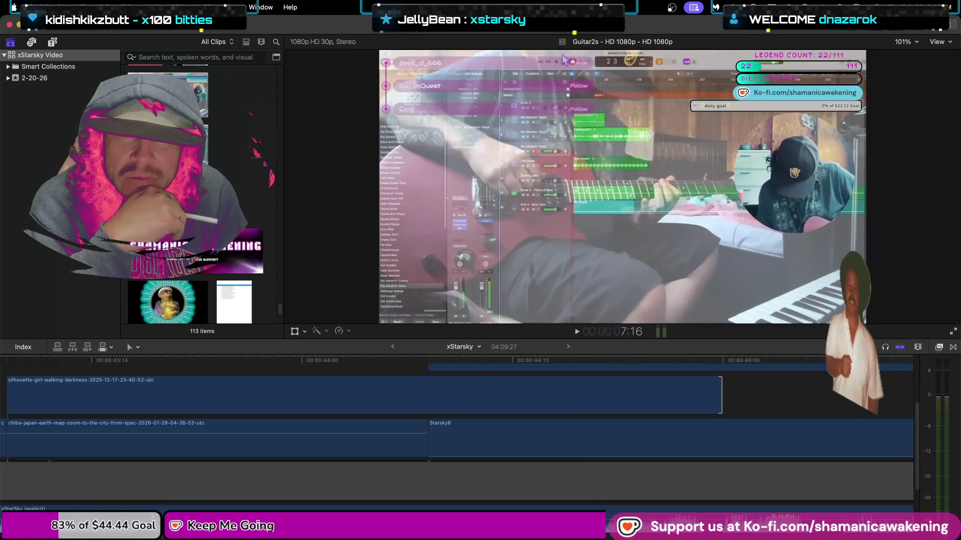
scroll(200, 190, "down", 4)
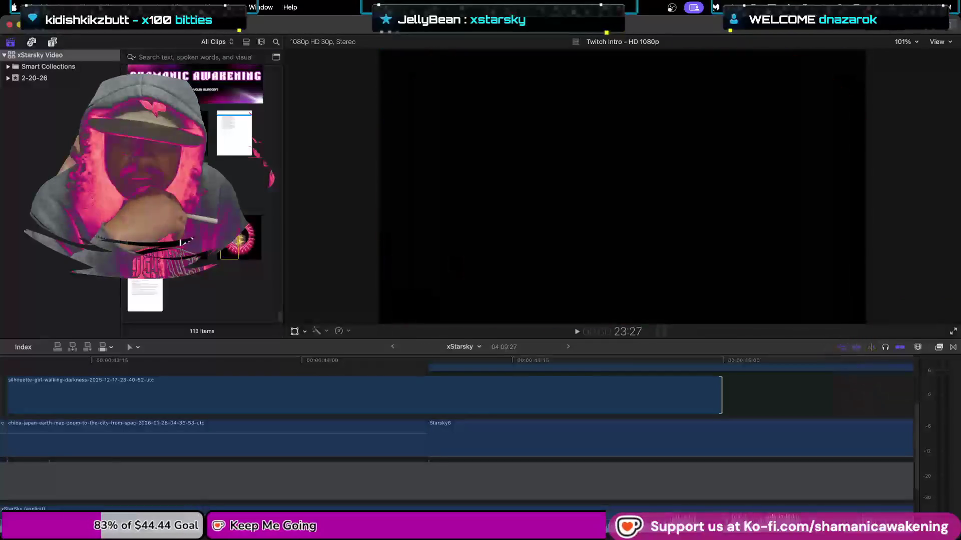
left_click(170, 244)
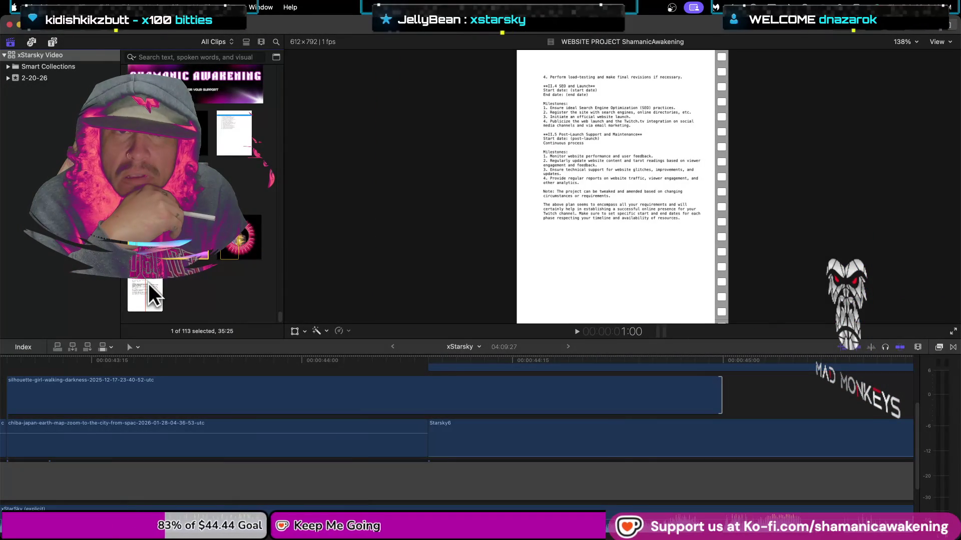
- Show the 2-20-26 event from the Libraries sidebar and scroll through its clips
scroll(149, 283, "up", 3)
scroll(148, 249, "up", 5)
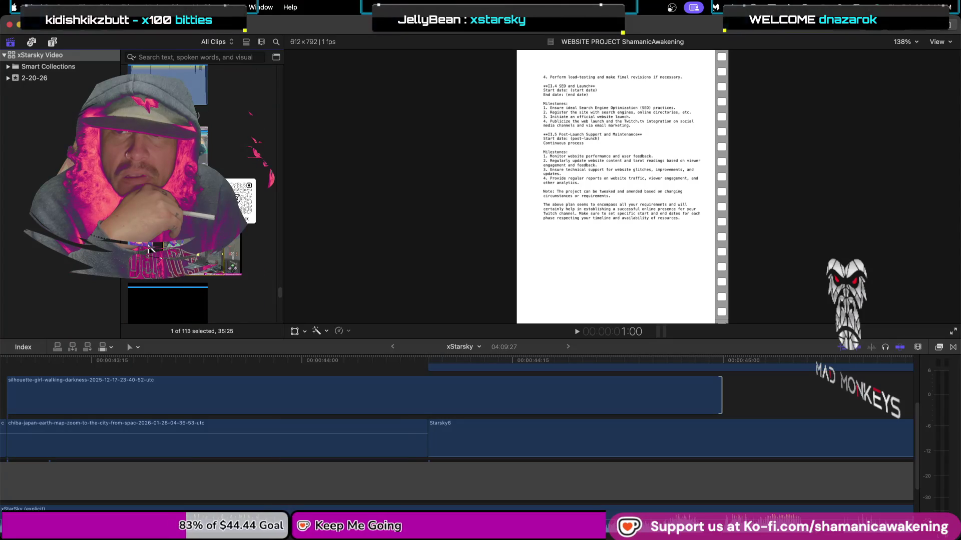
scroll(148, 249, "up", 10)
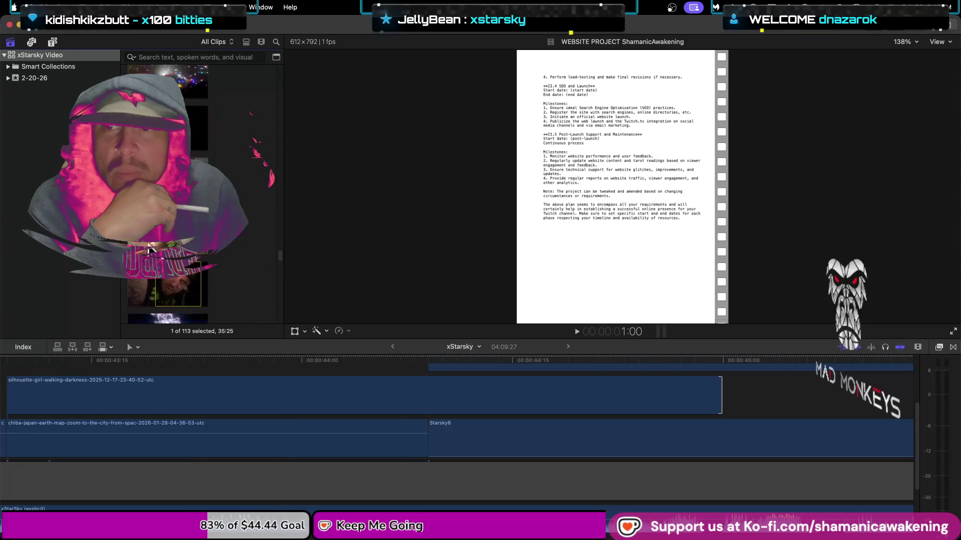
scroll(148, 248, "up", 10)
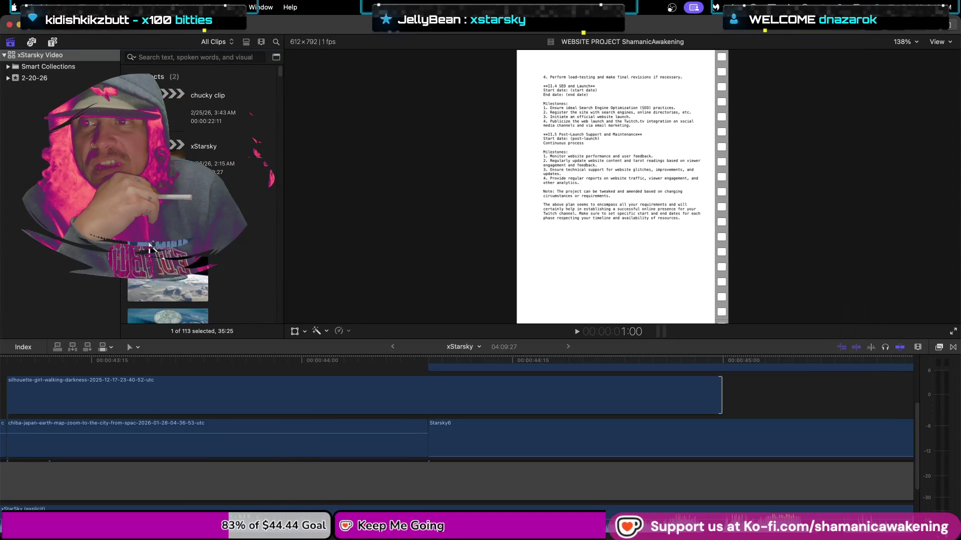
left_click(26, 69)
left_click(26, 78)
scroll(163, 195, "down", 5)
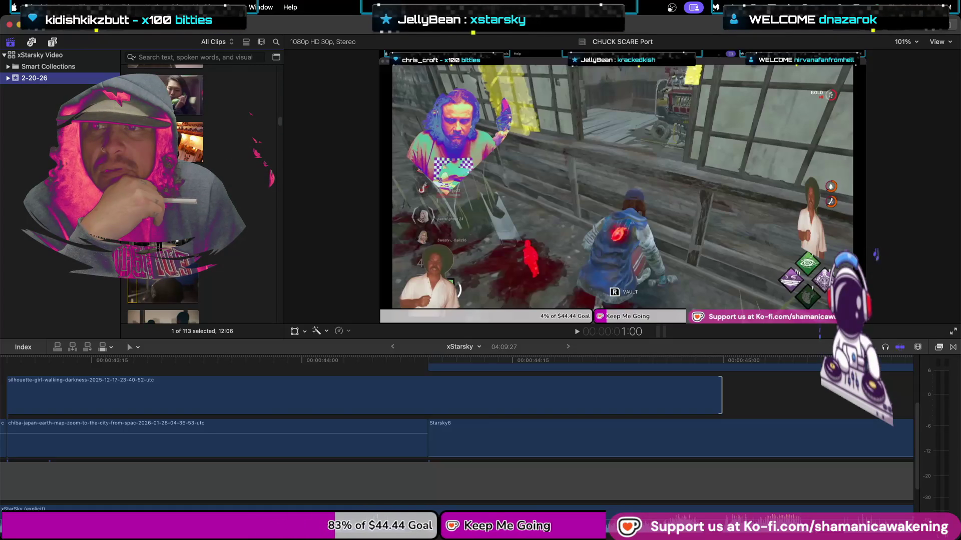
scroll(164, 195, "down", 5)
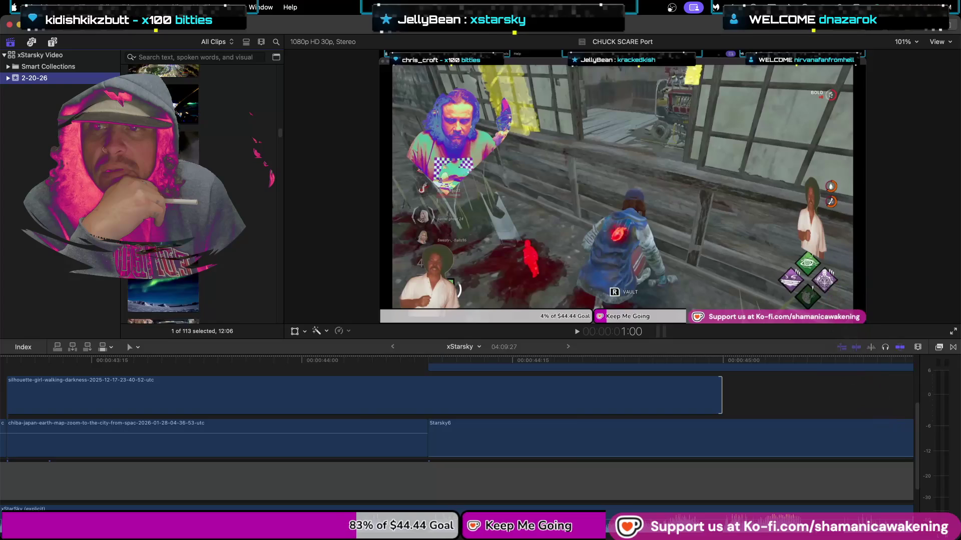
scroll(163, 195, "down", 5)
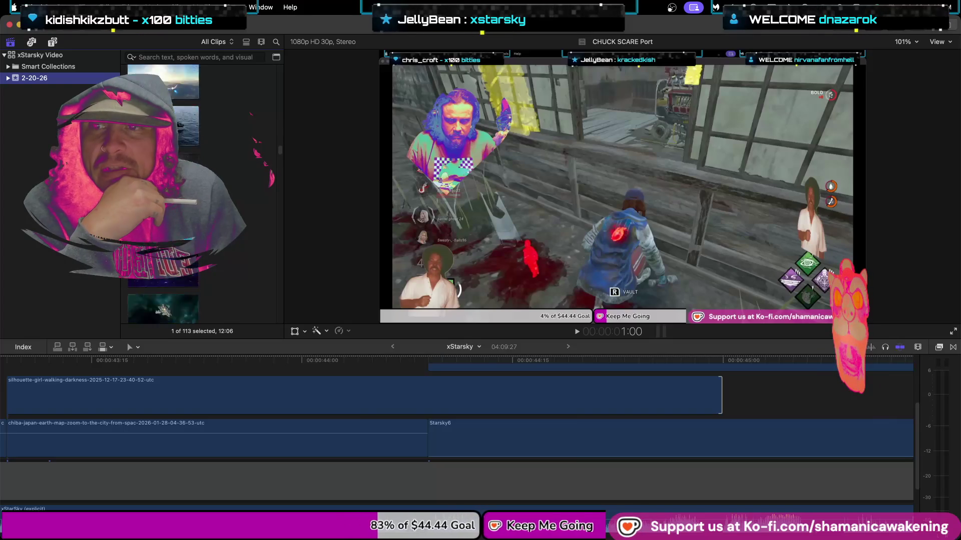
scroll(163, 195, "down", 5)
scroll(163, 195, "down", 5)
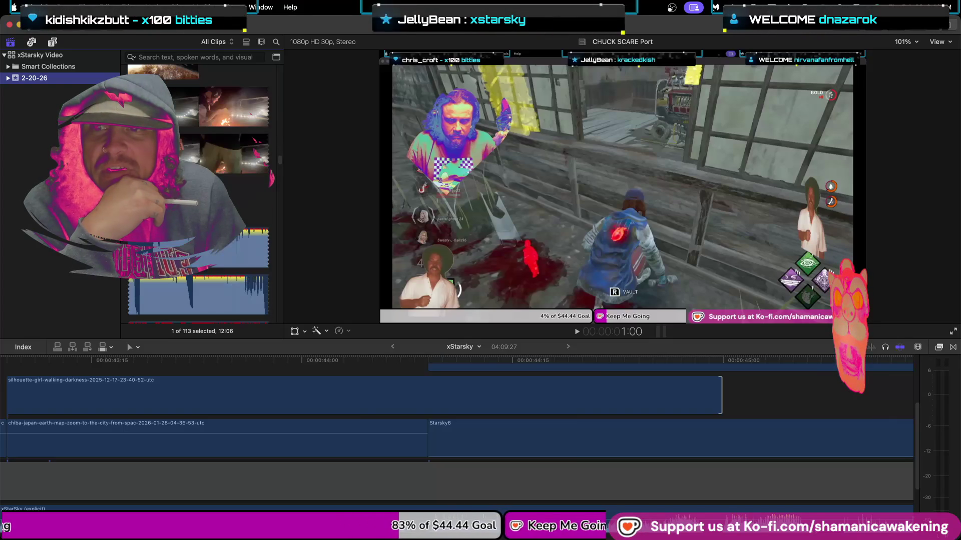
scroll(238, 411, "down", 2)
scroll(238, 411, "down", 2)
scroll(228, 405, "up", 5)
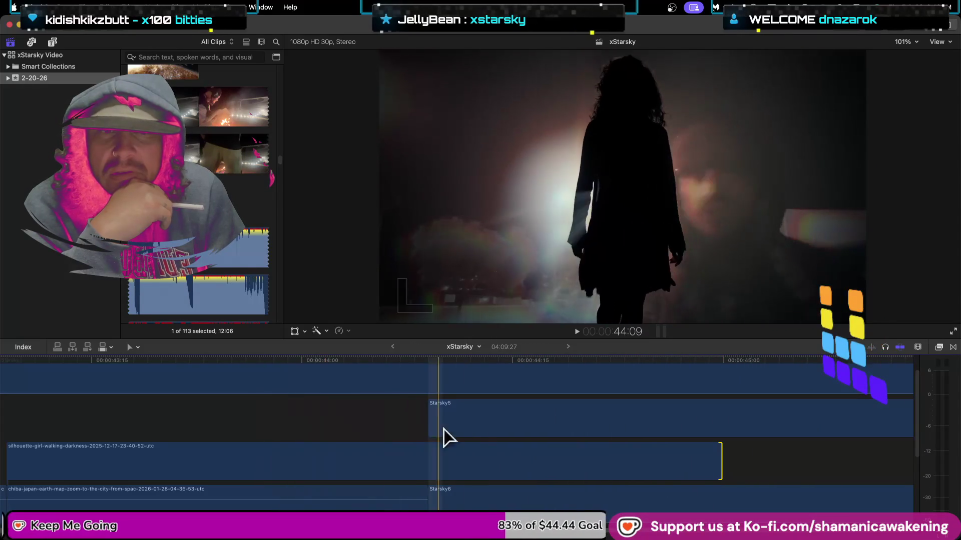
- Find the woman-walking-between-long-lamps clip in the browser and mark its in and out range
scroll(235, 250, "down", 5)
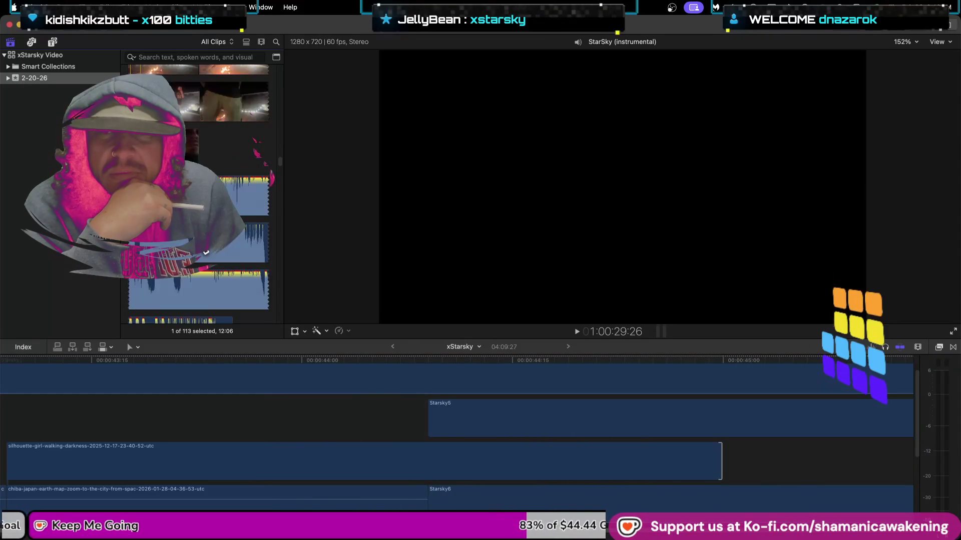
scroll(206, 253, "down", 2)
scroll(206, 252, "down", 2)
scroll(206, 252, "down", 1)
scroll(206, 252, "down", 2)
scroll(206, 252, "up", 3)
scroll(207, 252, "up", 2)
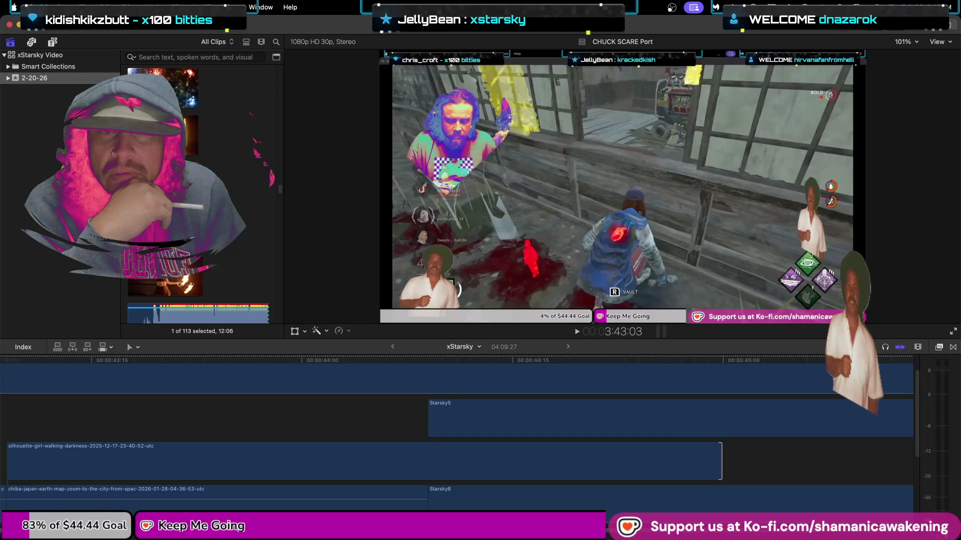
left_click(193, 135)
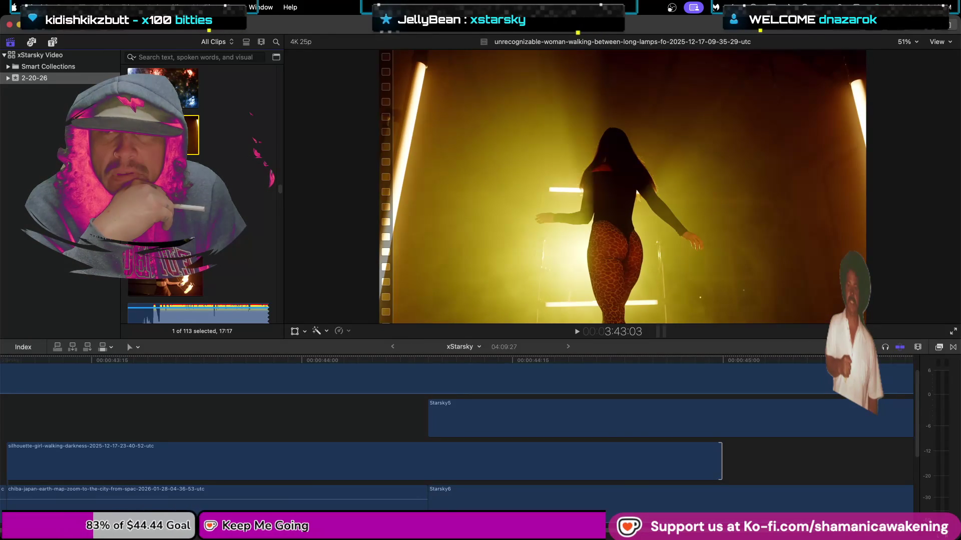
key("i")
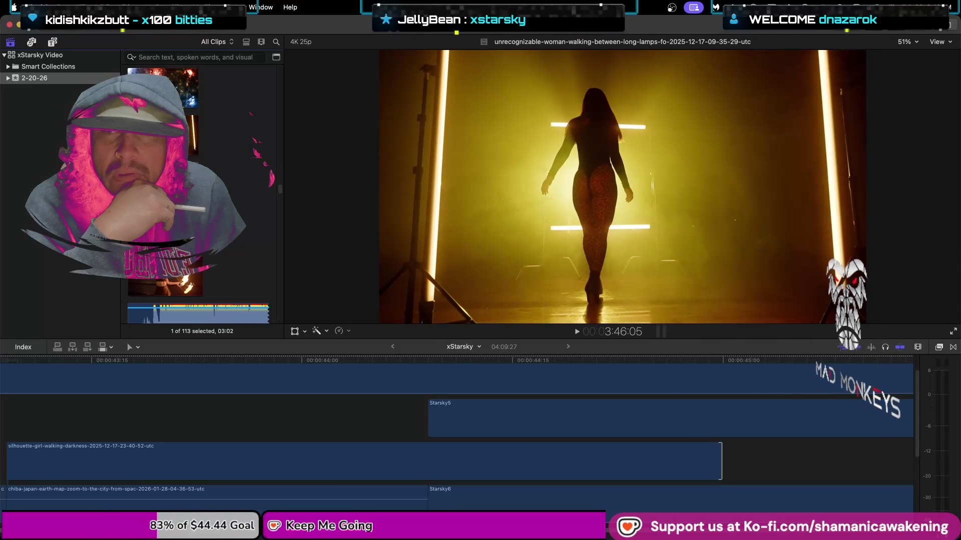
key("o")
- Play the cut from 43:24 to 46:00, then reselect the woman-walking clip in the browser
left_click(226, 425)
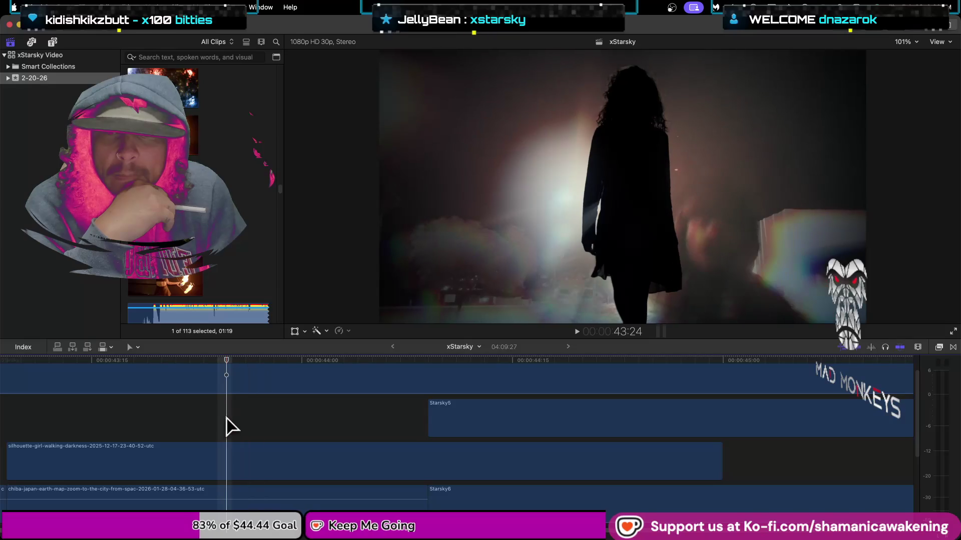
key("space")
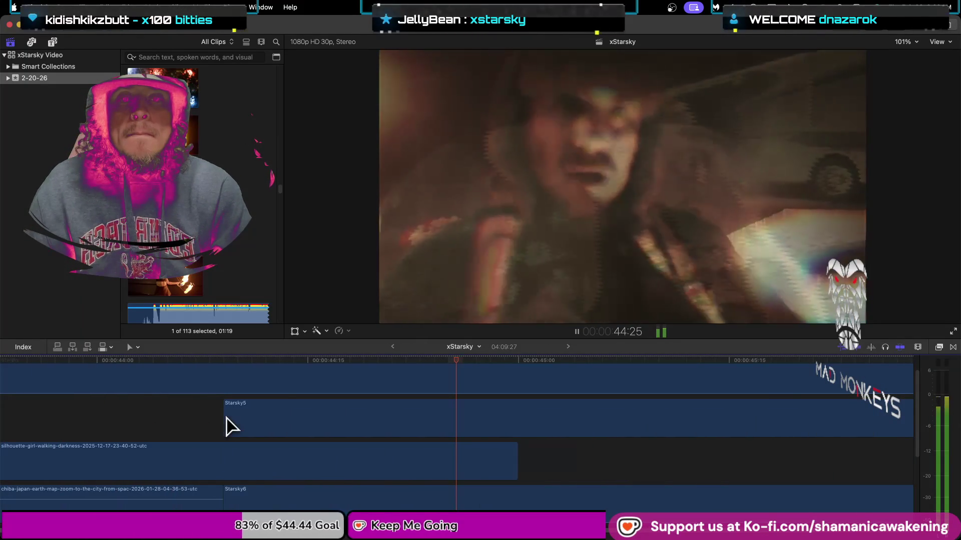
key("space")
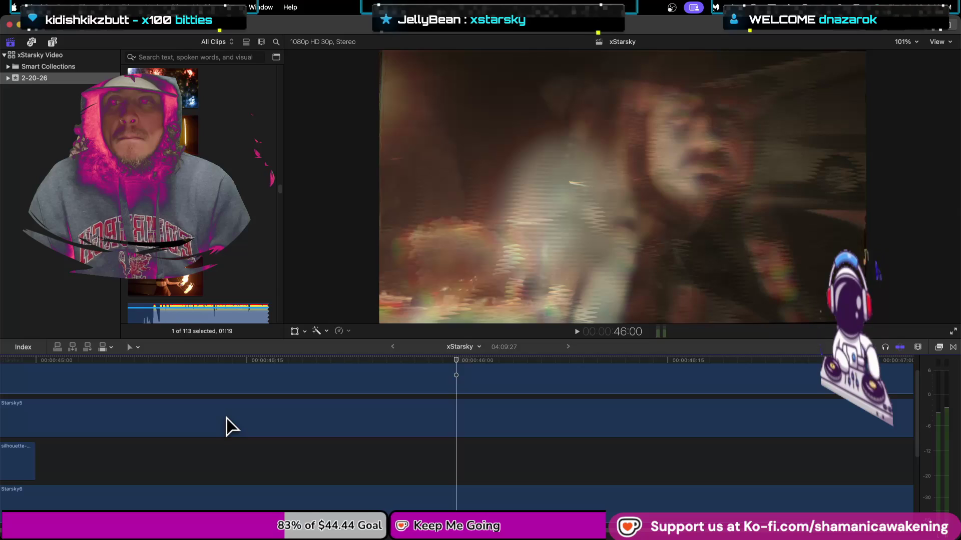
left_click(173, 296)
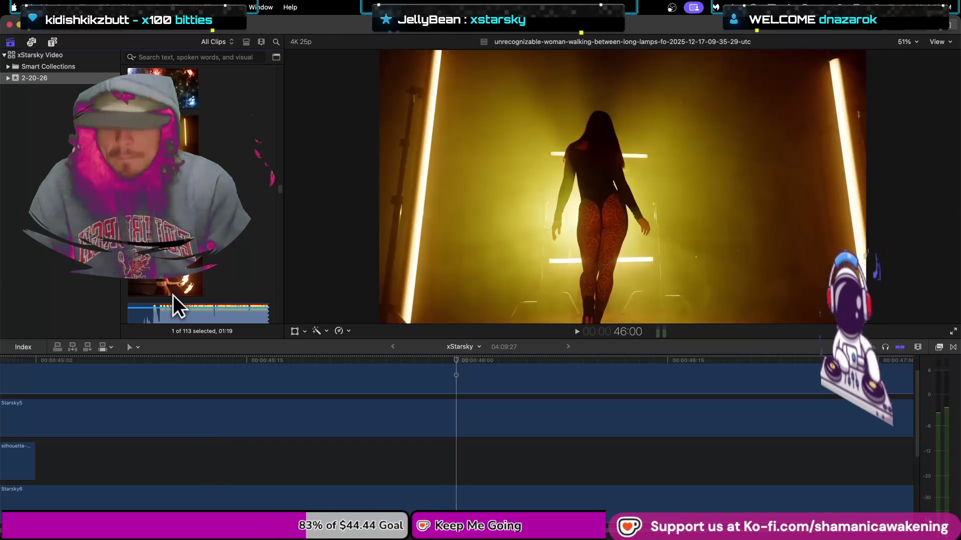
key("Up")
key("Up")
key("Down")
key("Down")
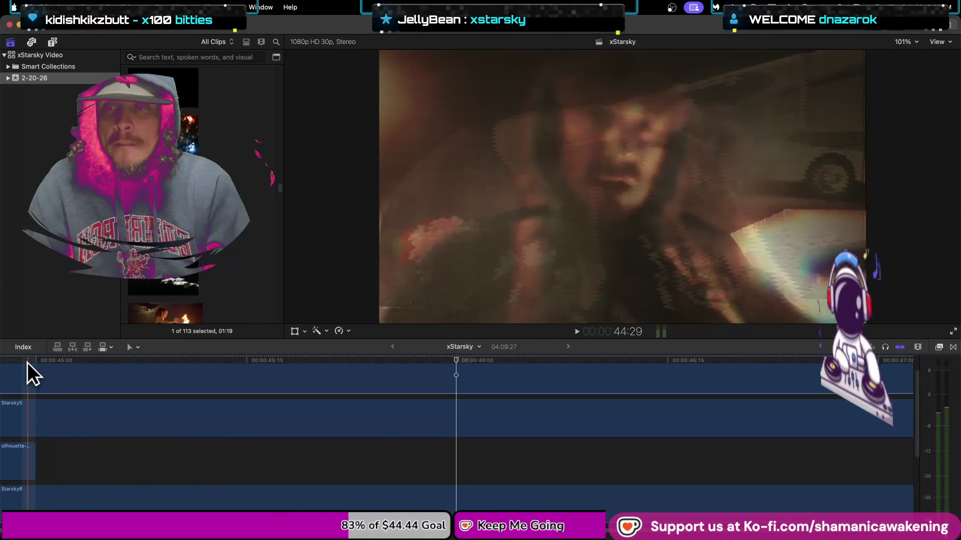
- Connect the woman-walking clip at about 45:00 in the silhouette lane and show its Inspector settings
left_click(36, 359)
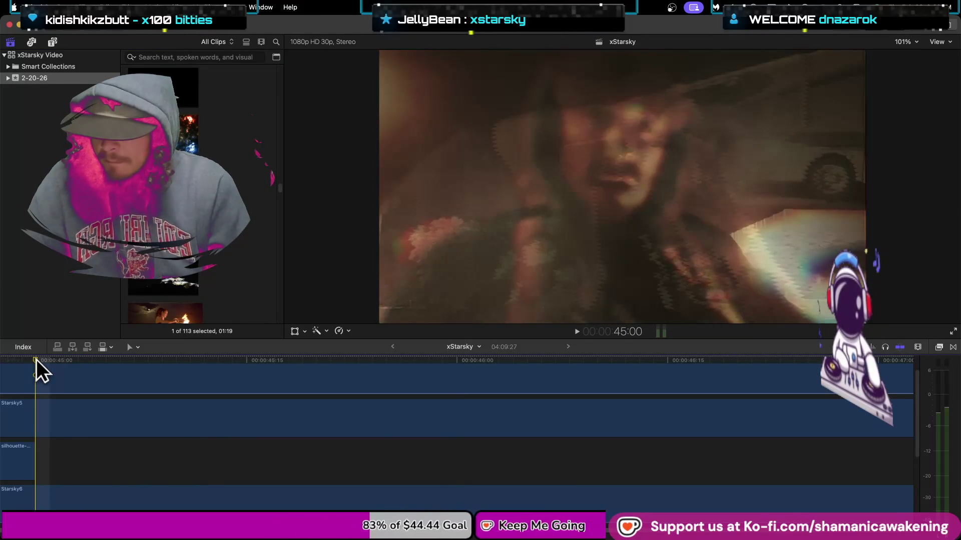
key("q")
left_click_drag(85, 397, 86, 493)
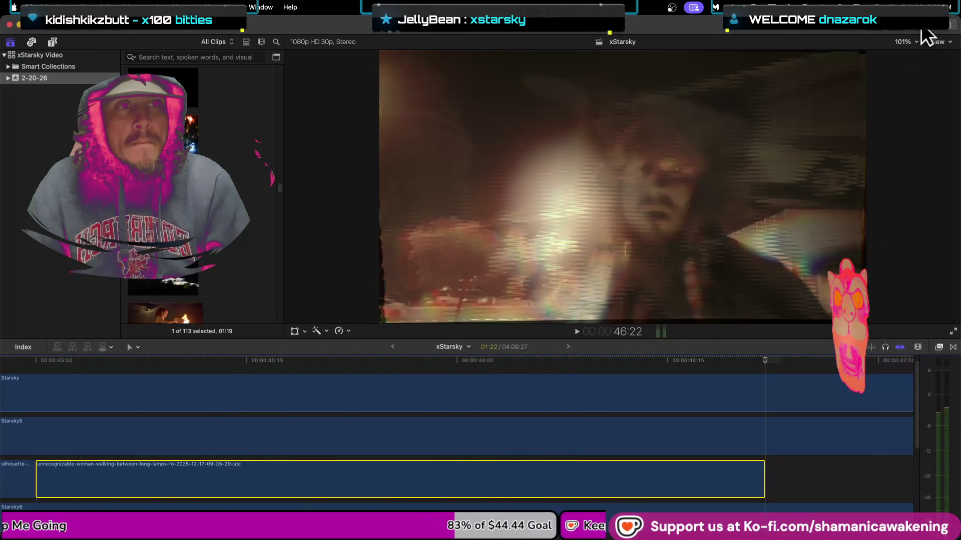
left_click(923, 30)
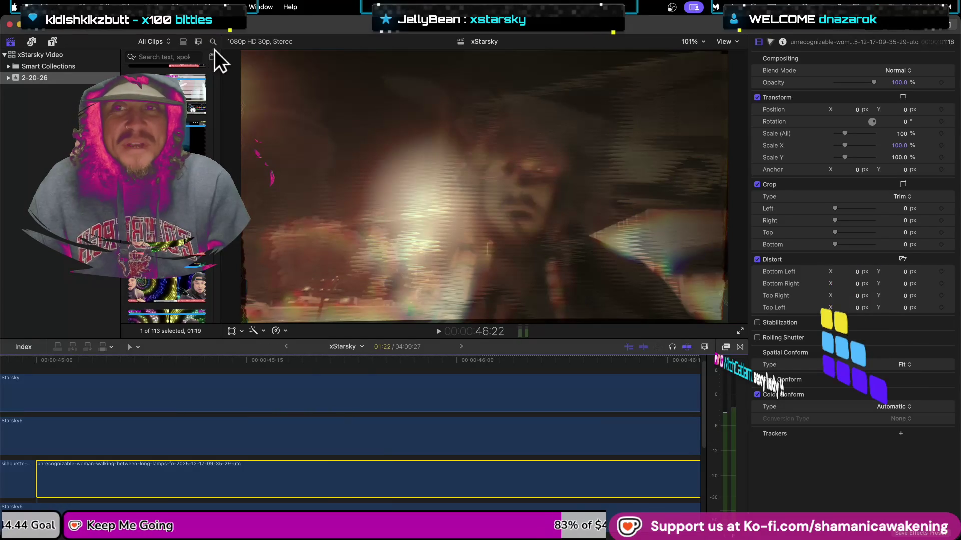
- Set browser Clip Appearance to full-length filmstrips (duration All) with taller clip thumbnails
key("super+f")
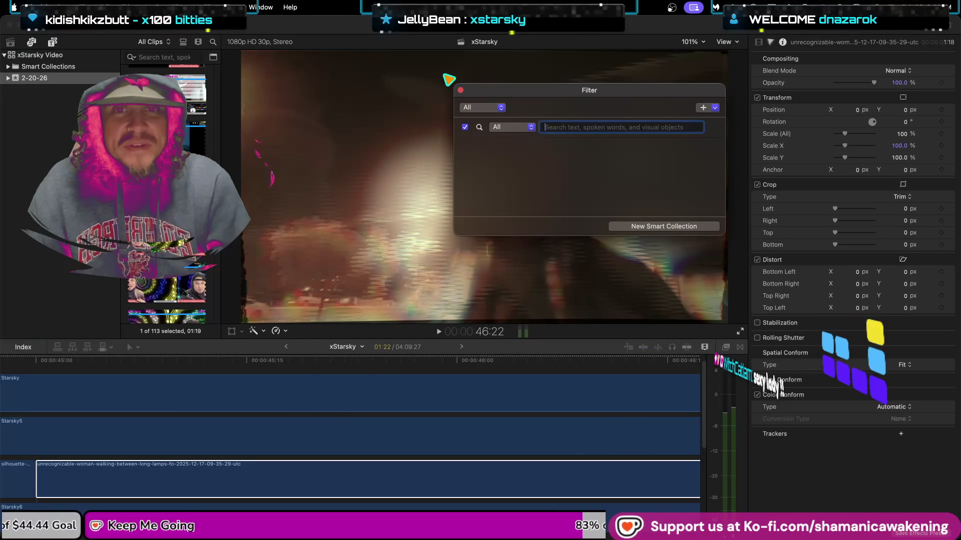
left_click(460, 90)
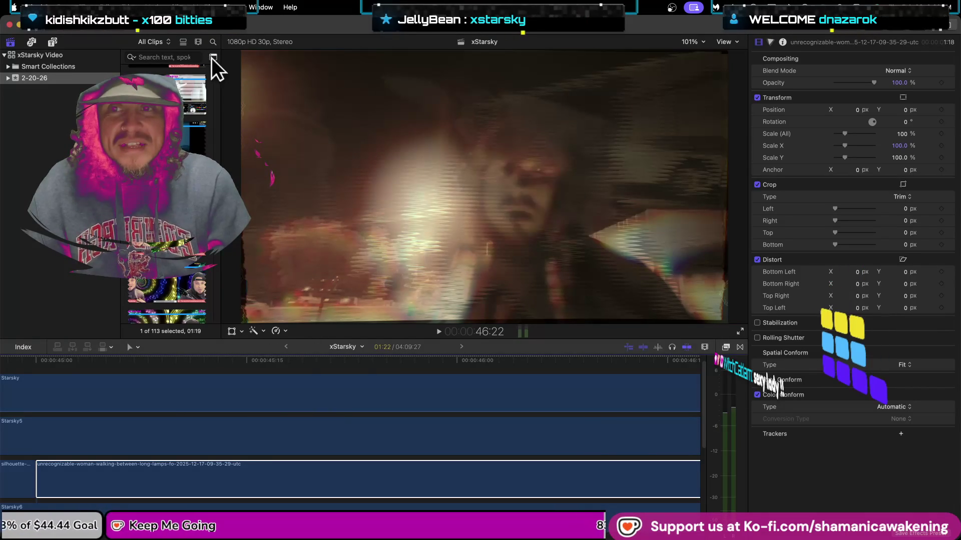
left_click(213, 58)
left_click(461, 90)
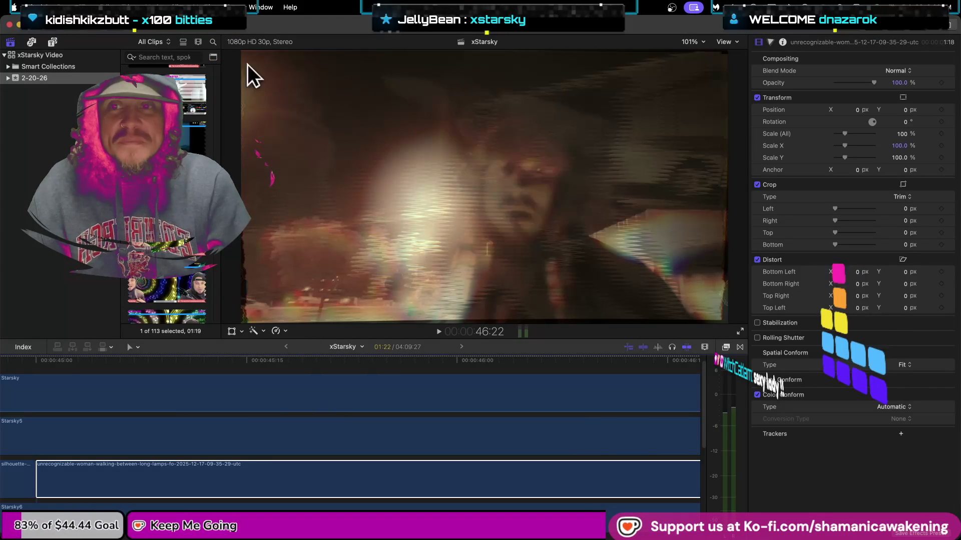
left_click(198, 42)
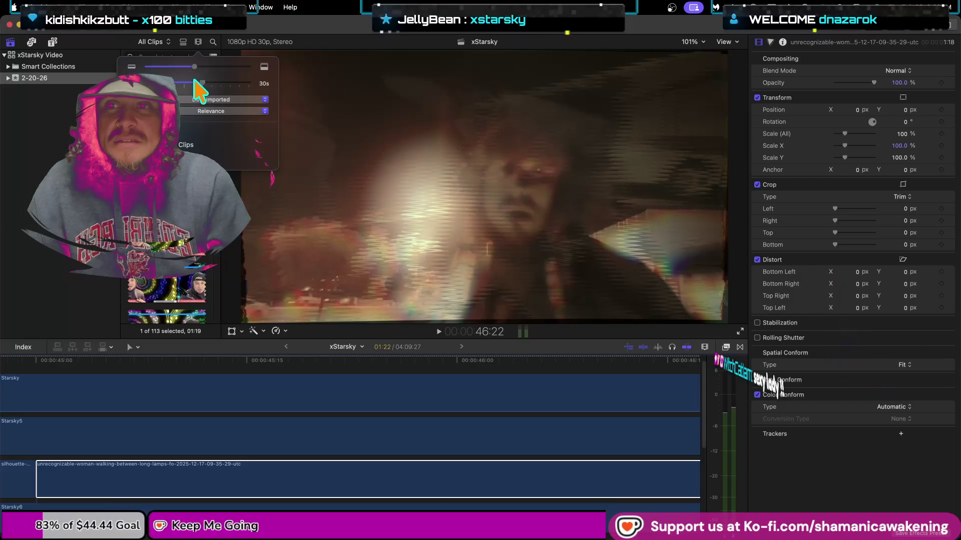
left_click_drag(196, 83, 150, 83)
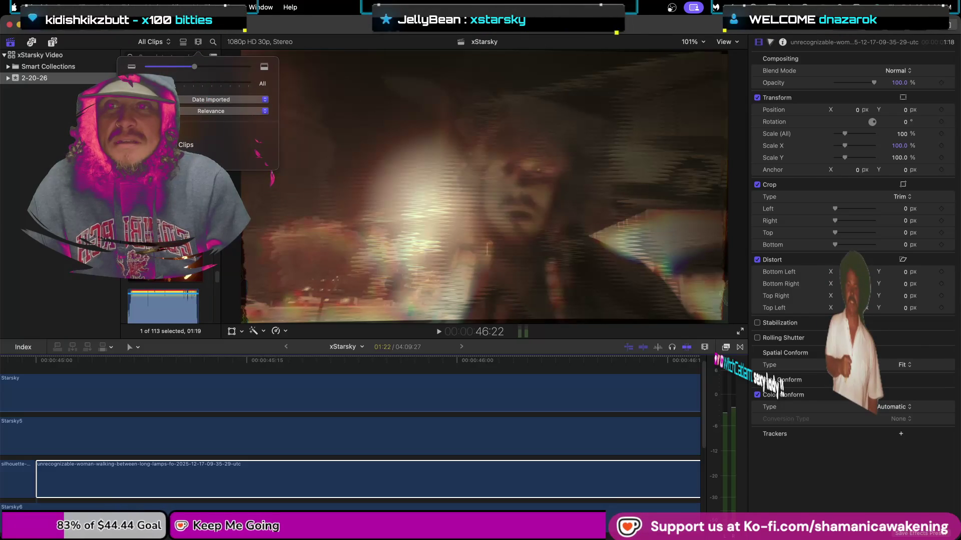
left_click_drag(179, 67, 215, 84)
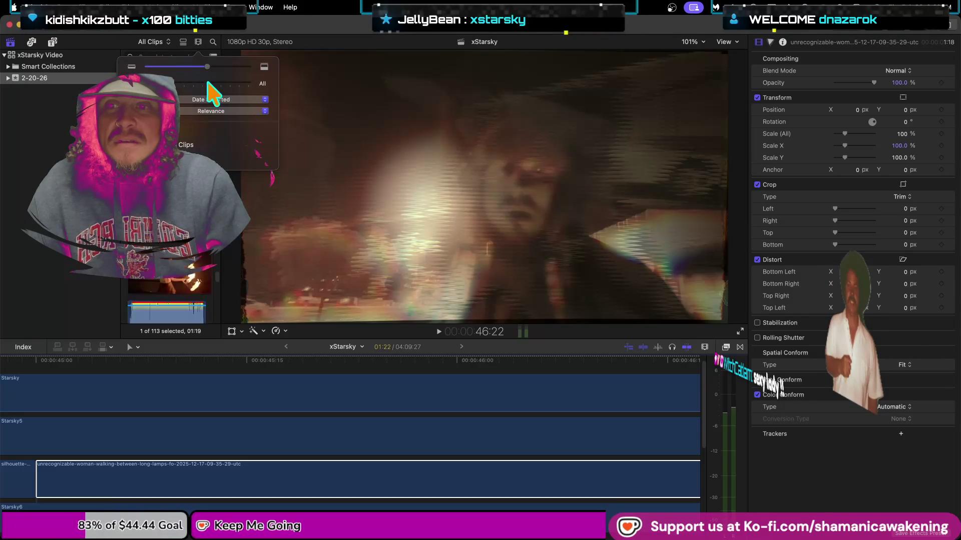
- Play the section around the new clip and extend its end to about 46:23
left_click(199, 41)
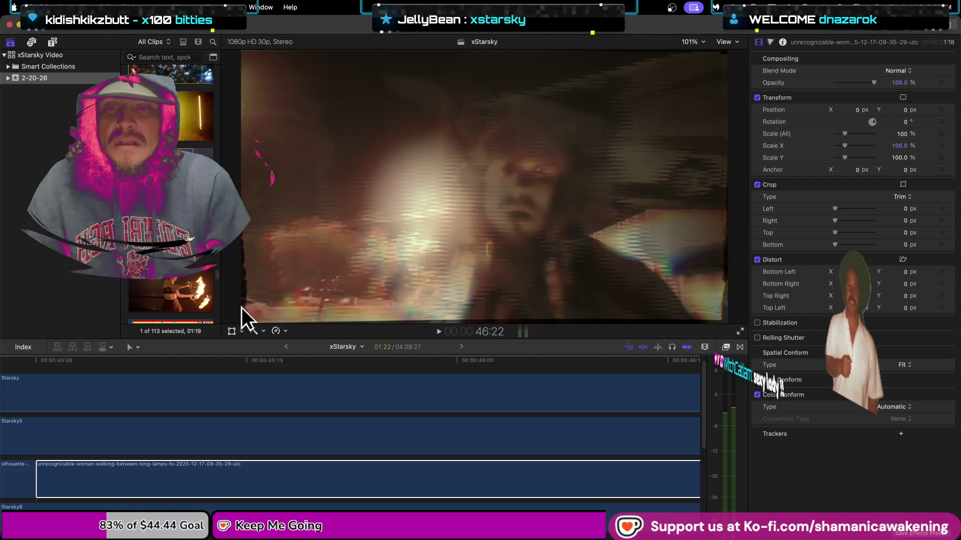
key("space")
key("space")
mouse_move(320, 487)
left_mouse_down()
mouse_move(381, 491)
mouse_move(349, 492)
left_mouse_up()
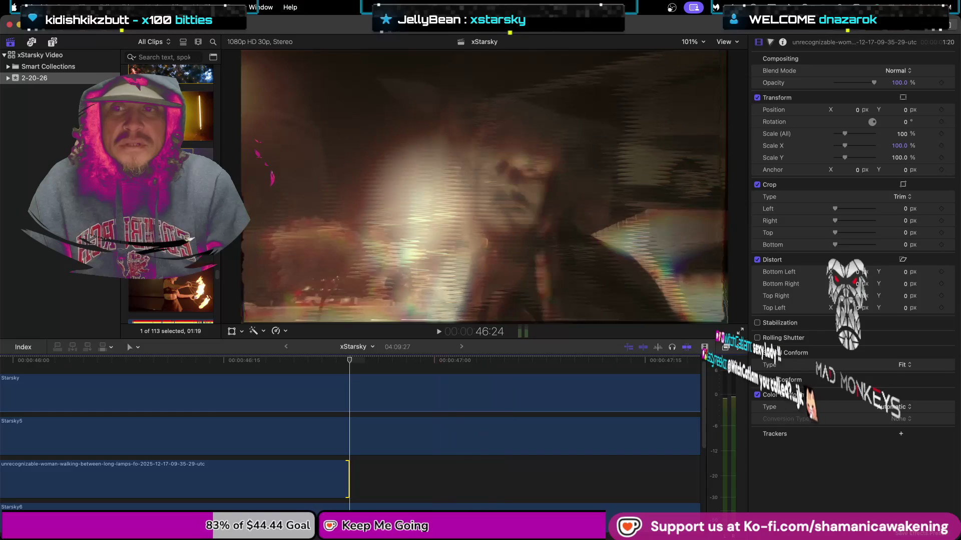
scroll(190, 263, "down", 1)
left_click(191, 264)
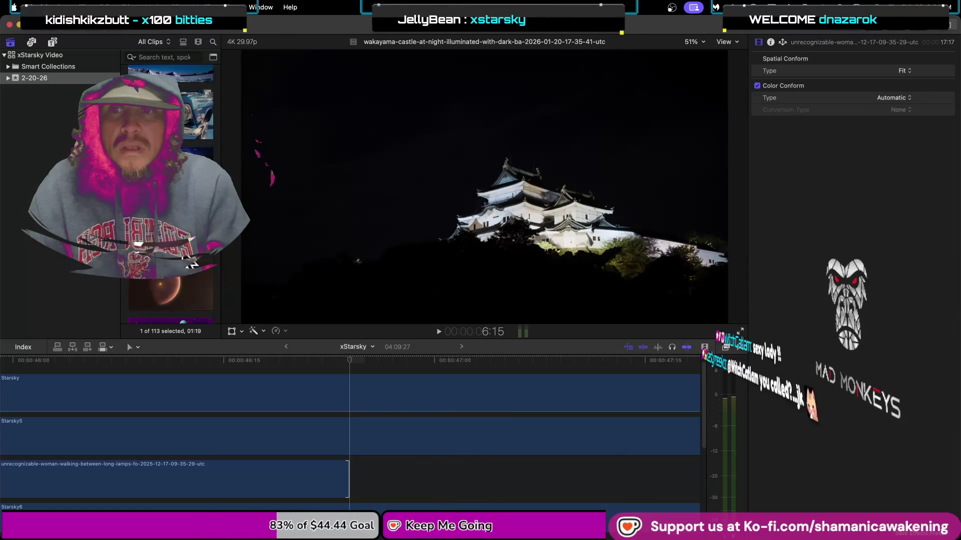
scroll(192, 265, "down", 1)
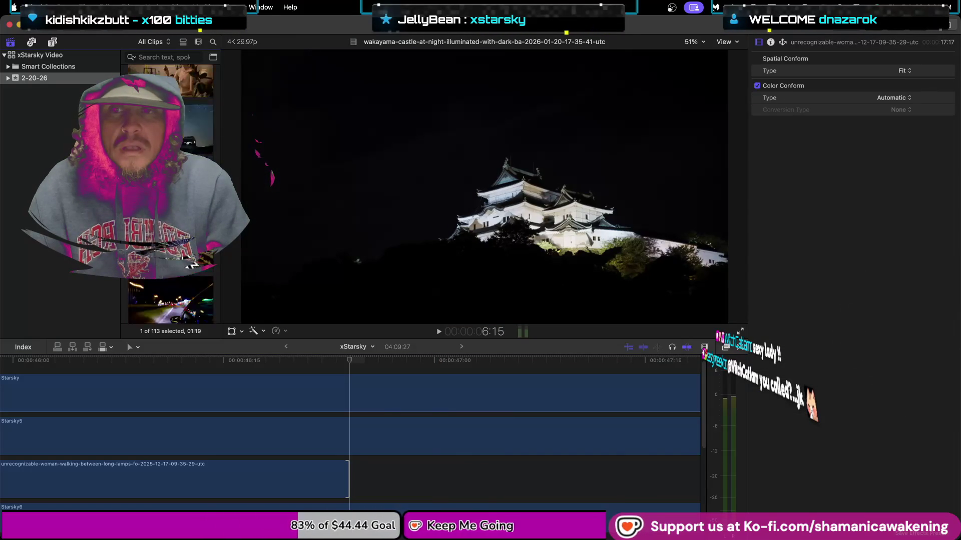
scroll(191, 264, "down", 1)
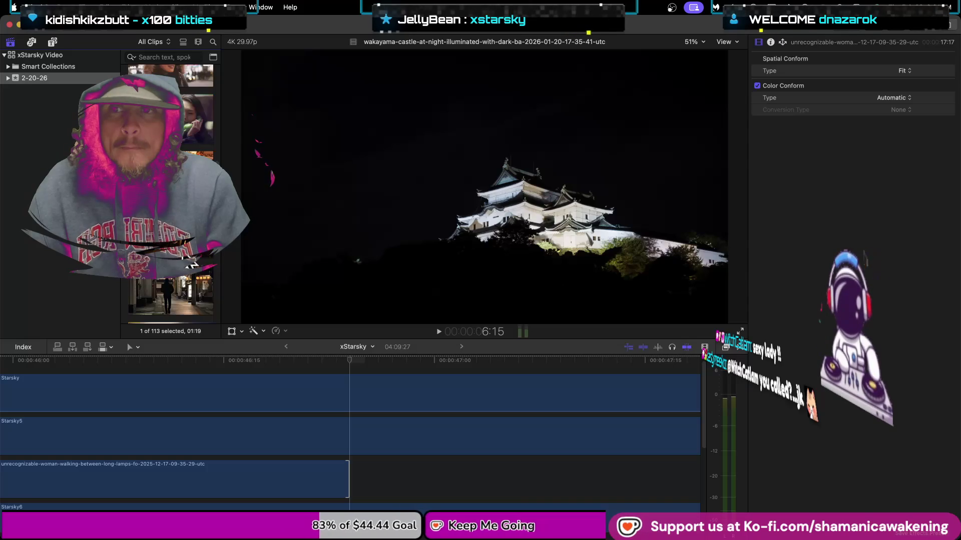
scroll(192, 265, "down", 2)
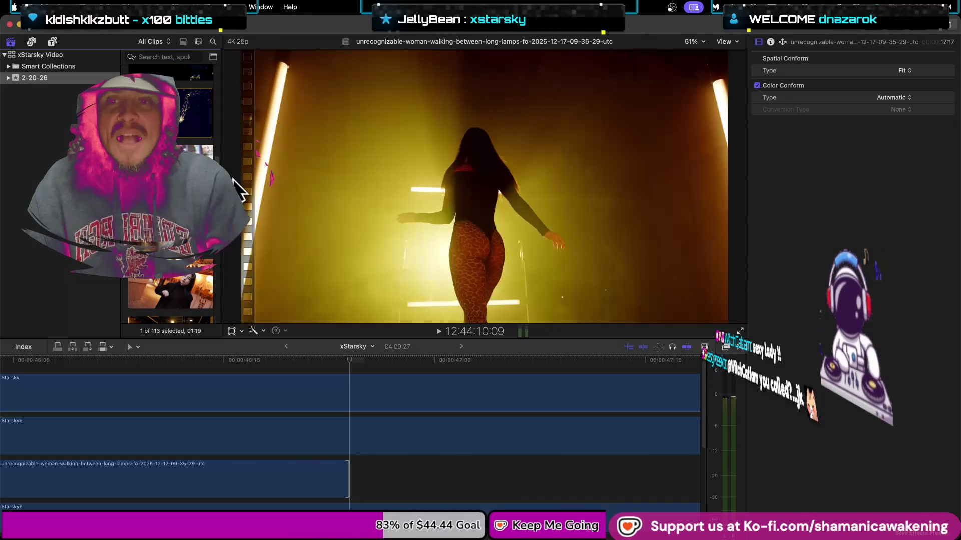
left_click(394, 508)
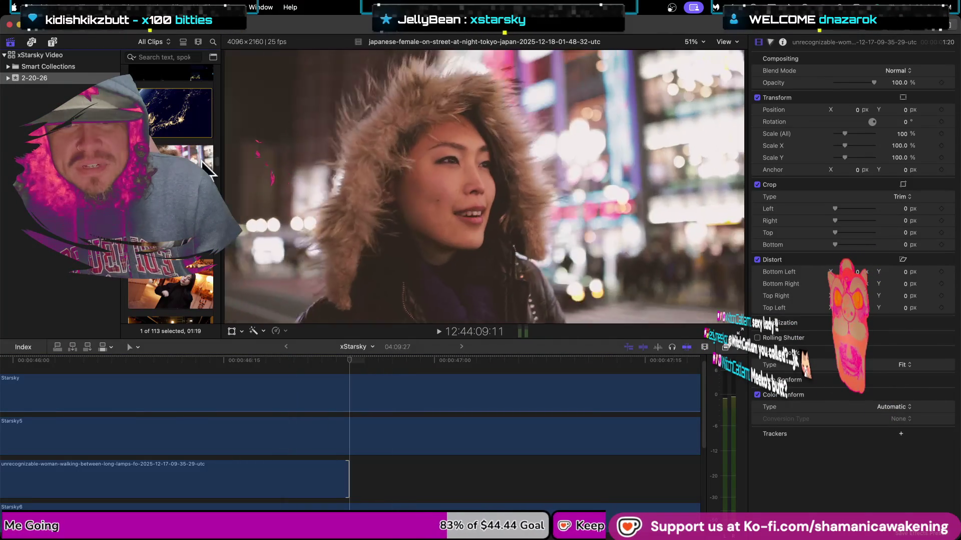
key("shift+f")
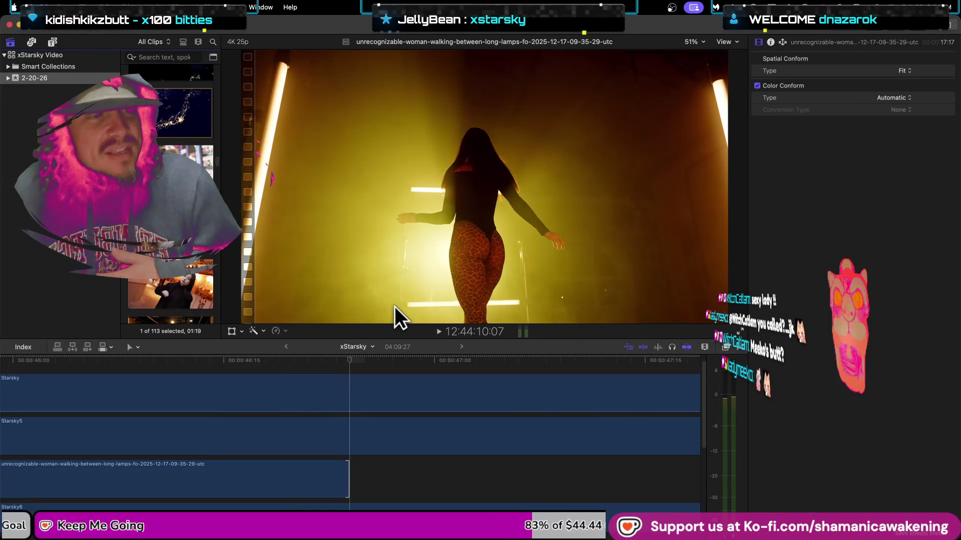
left_click(383, 351)
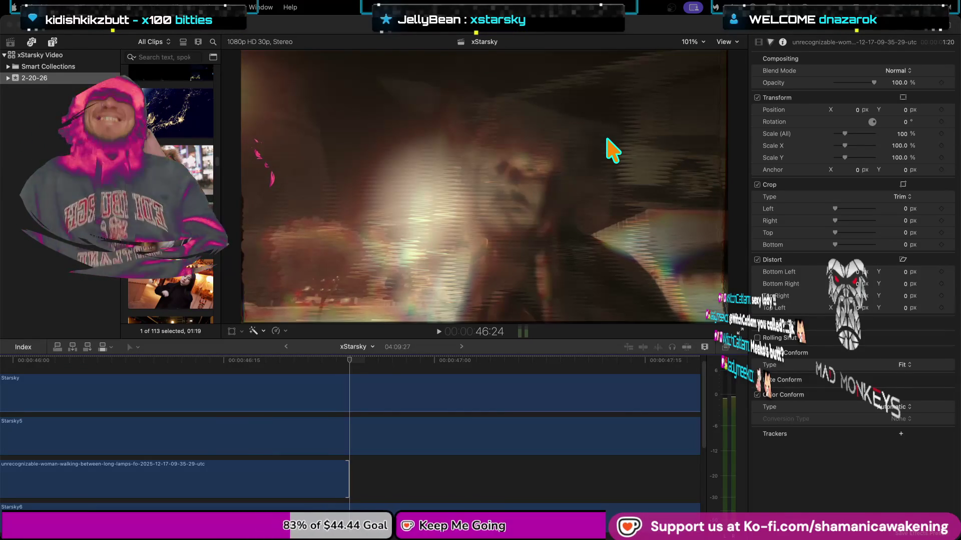
- Rewind the xStarsky edit to the start, play it, and drag the divider to enlarge the viewer
left_click(410, 488)
key("j")
key("j")
key("j")
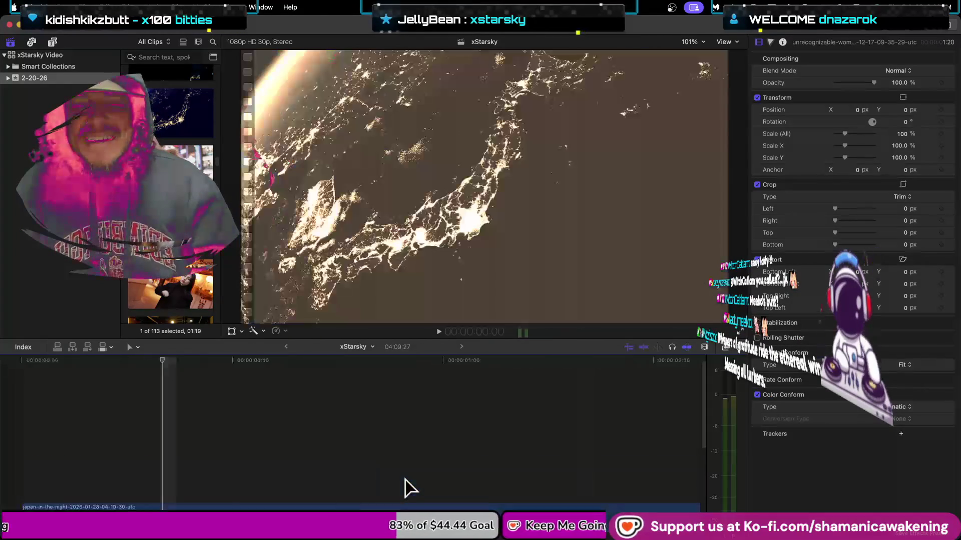
key("space")
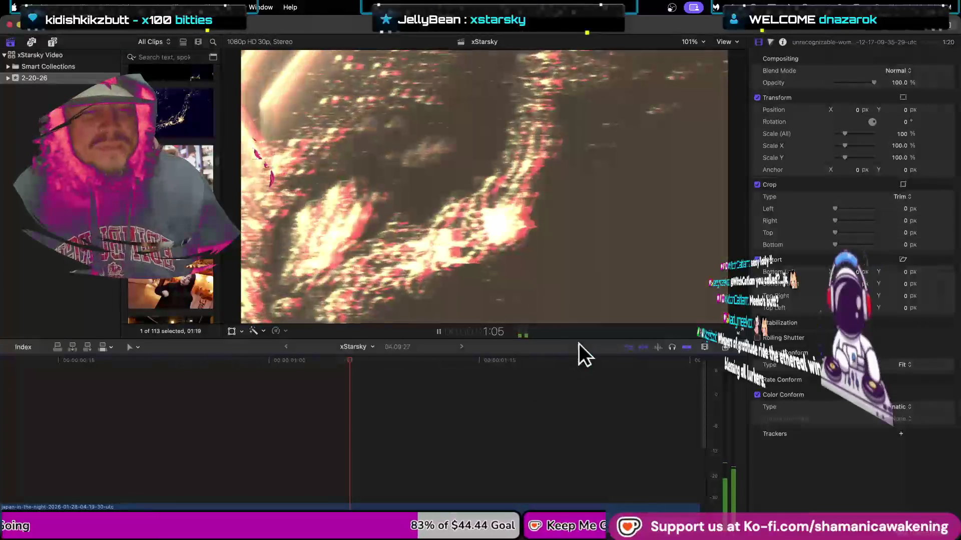
left_click_drag(584, 339, 581, 450)
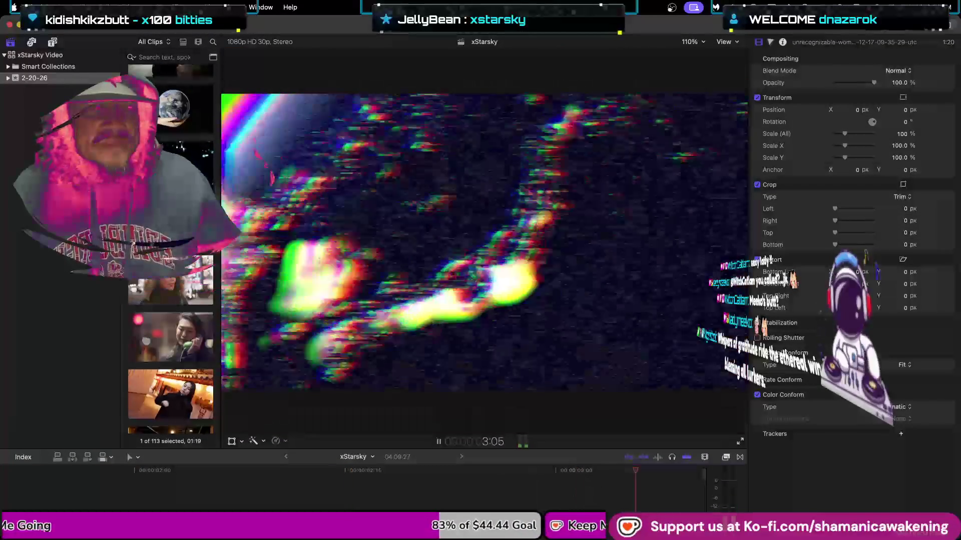
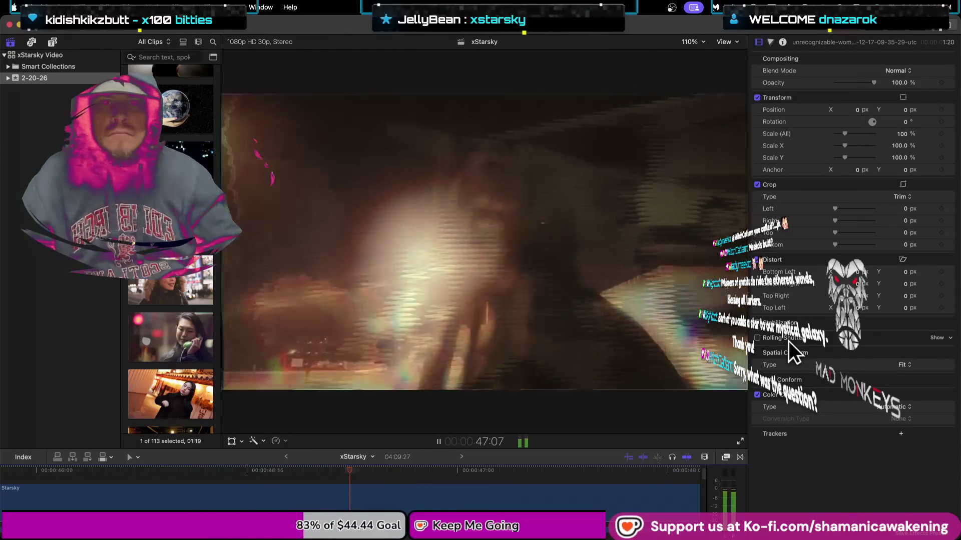
- Mark a short range of the Tokyo night-street clip and add it to the timeline at the playhead
key("space")
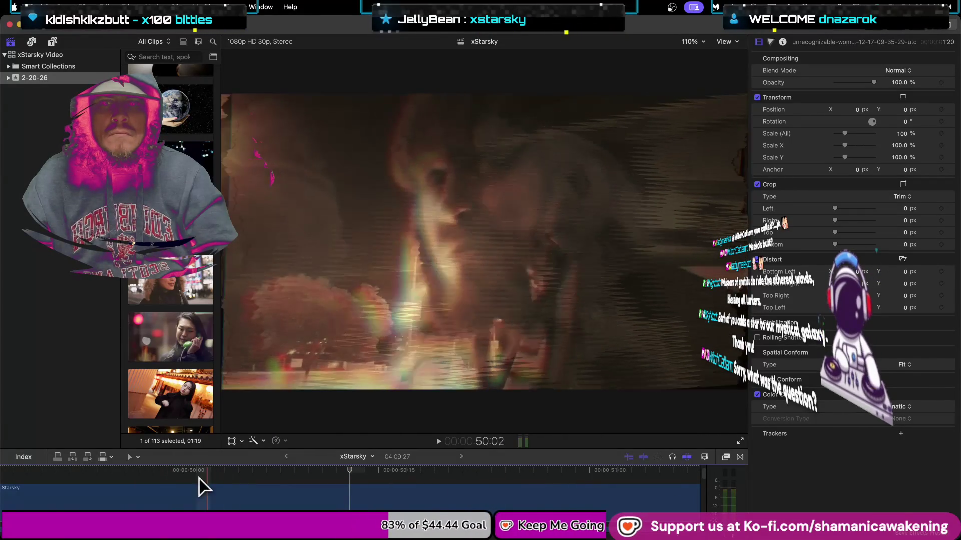
left_click(167, 488)
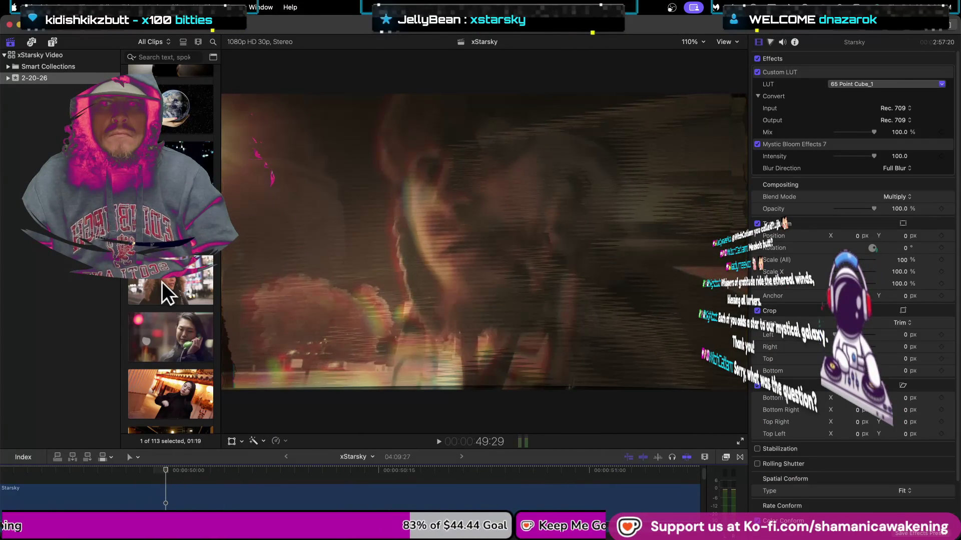
left_click(158, 281)
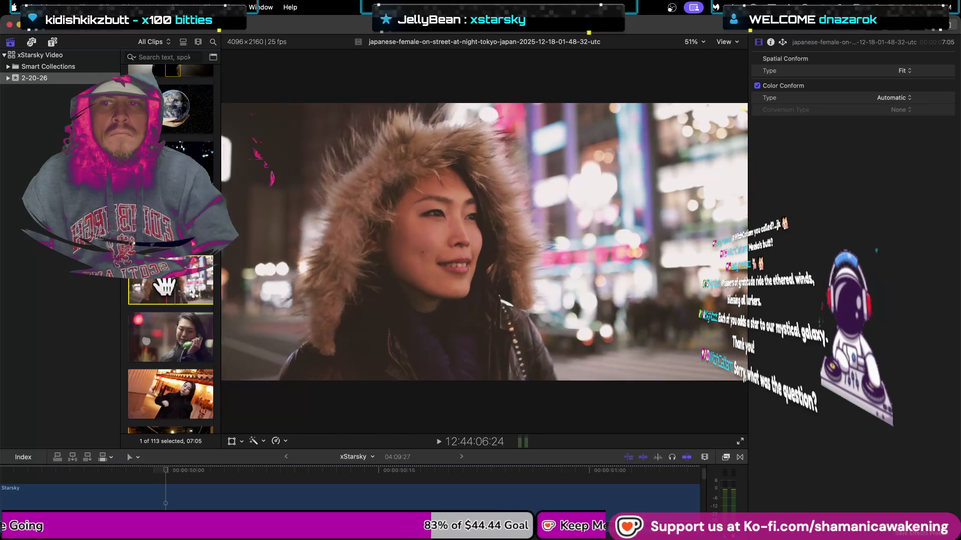
left_click_drag(165, 285, 139, 284)
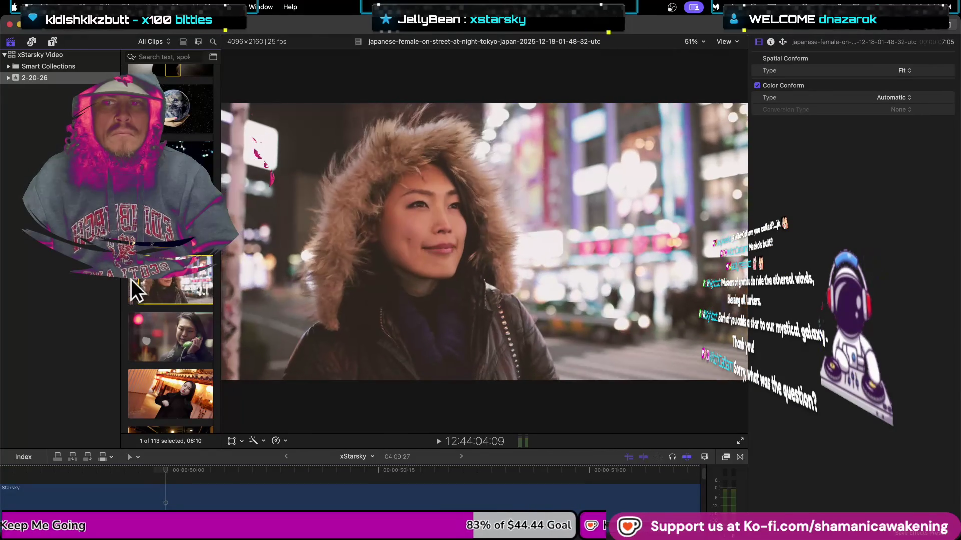
left_click_drag(135, 288, 144, 283)
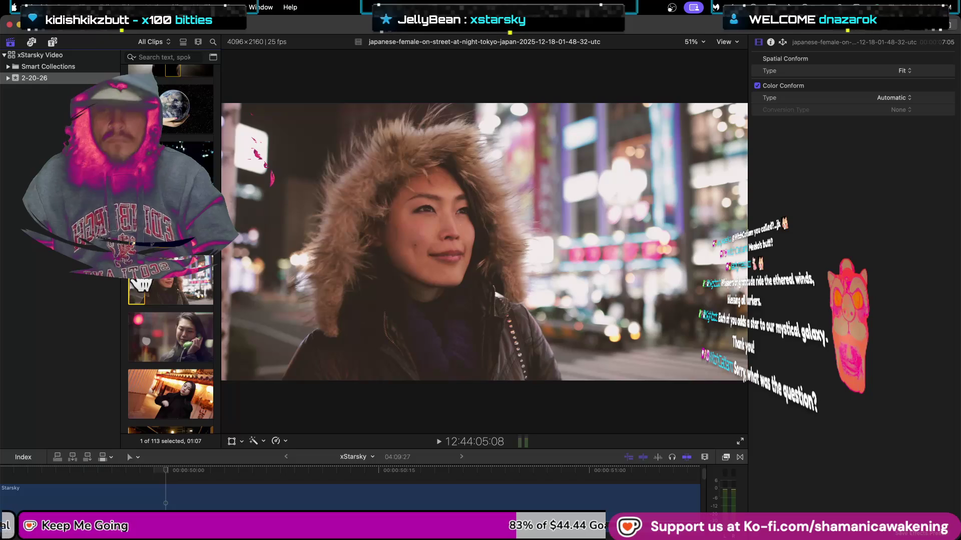
left_click_drag(144, 283, 161, 503)
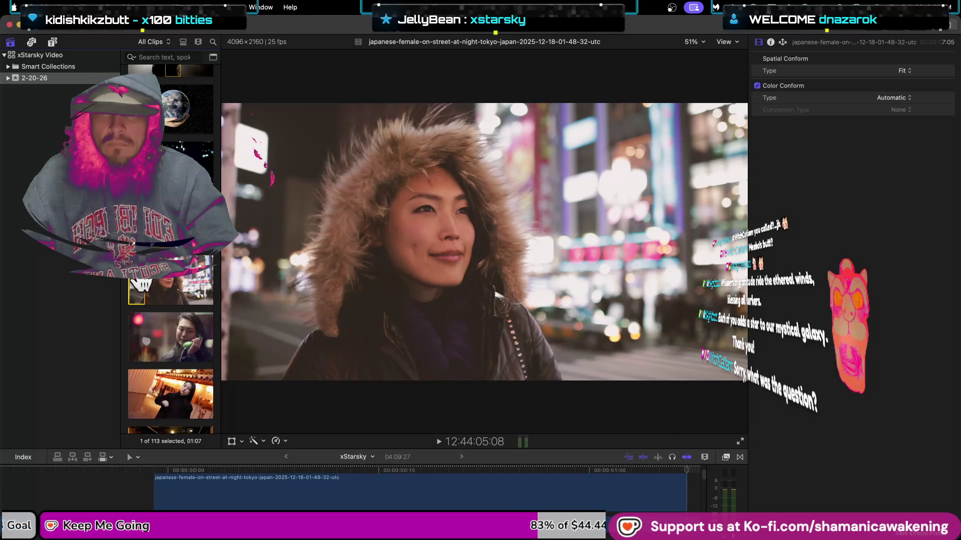
left_click(167, 504)
left_click(897, 71)
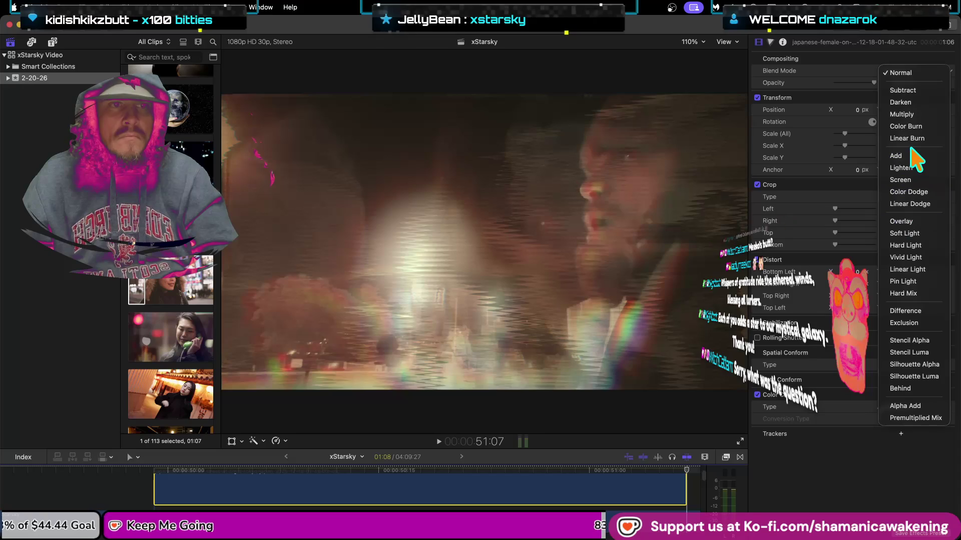
- Set the street clip to Multiply, enlarge the timeline area, and move the clip down a lane
left_click(914, 115)
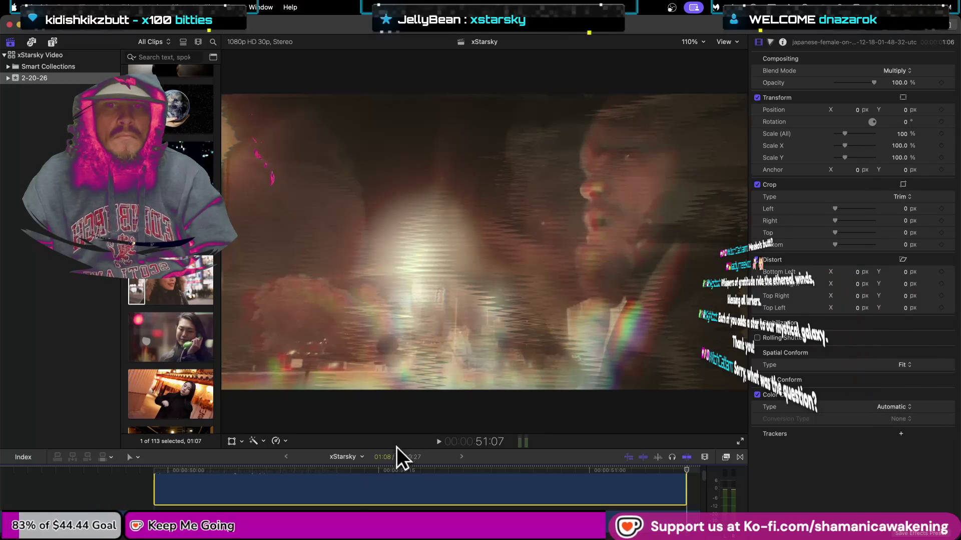
scroll(365, 501, "down", 2)
scroll(365, 502, "down", 2)
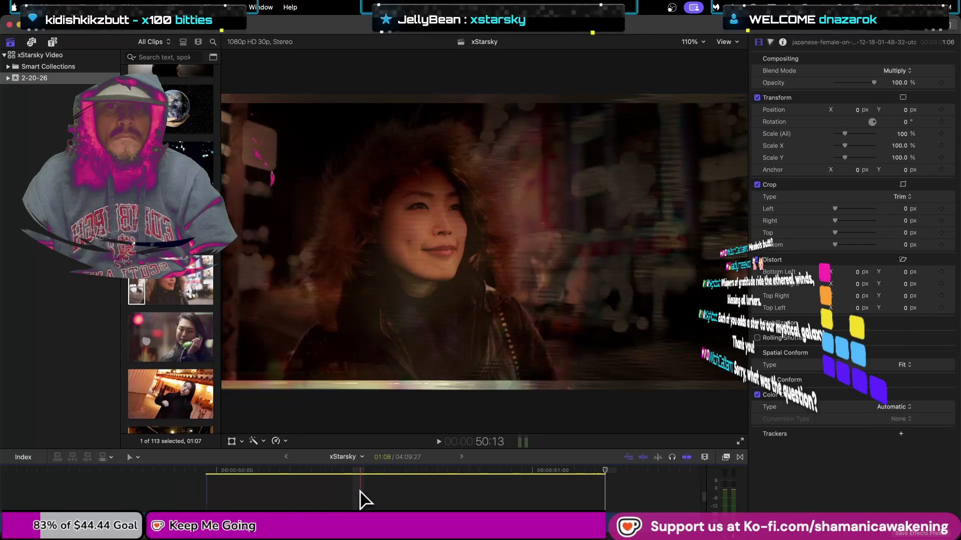
left_click_drag(383, 451, 393, 342)
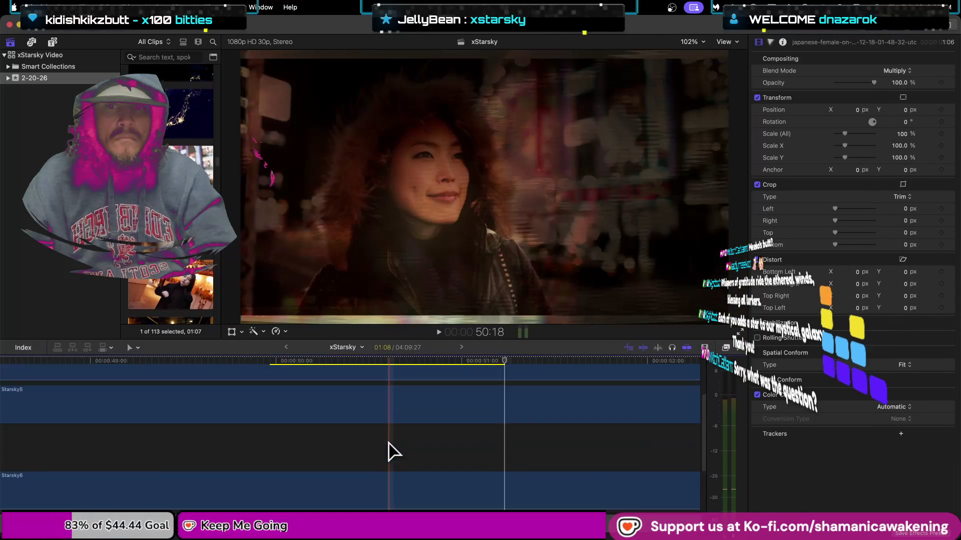
scroll(393, 452, "up", 2)
mouse_move(378, 420)
left_mouse_down()
mouse_move(390, 492)
mouse_move(387, 430)
mouse_move(389, 440)
left_mouse_up()
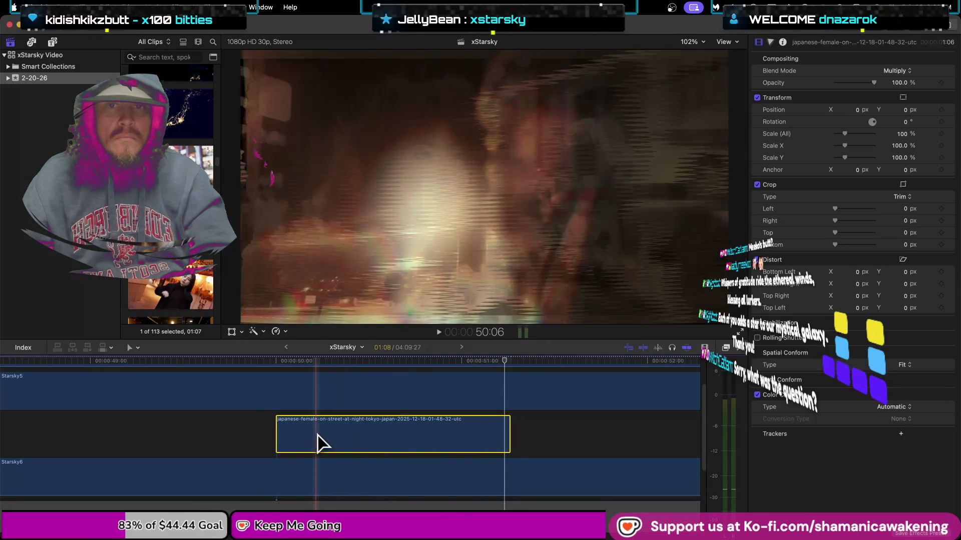
scroll(381, 451, "up", 2)
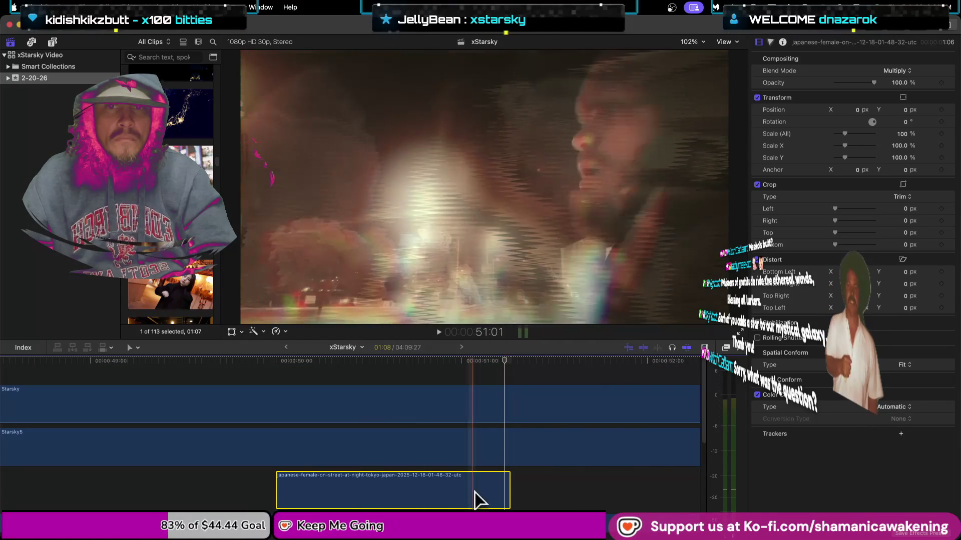
- Try the Darken, Color Burn and Linear Burn blend modes, settle on Add, and play it back
left_click(907, 72)
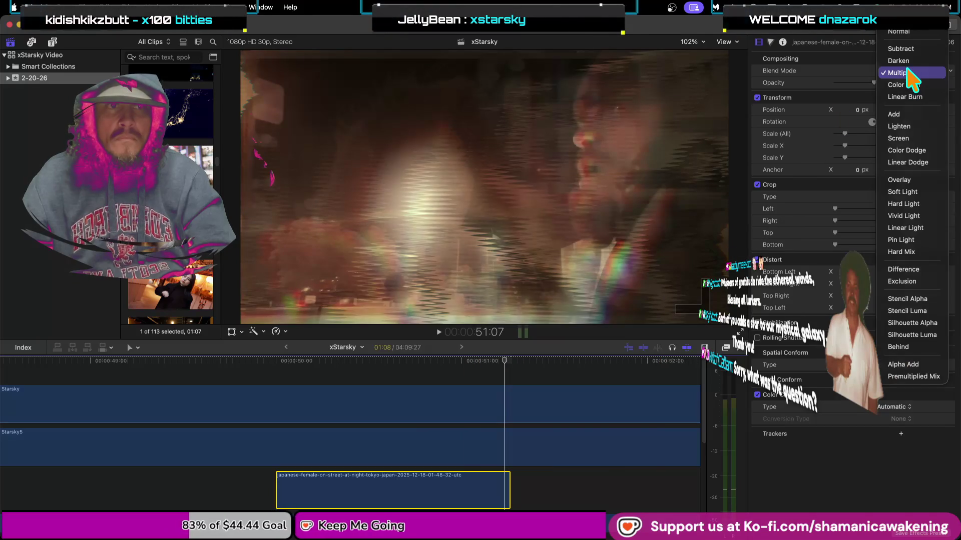
left_click(908, 61)
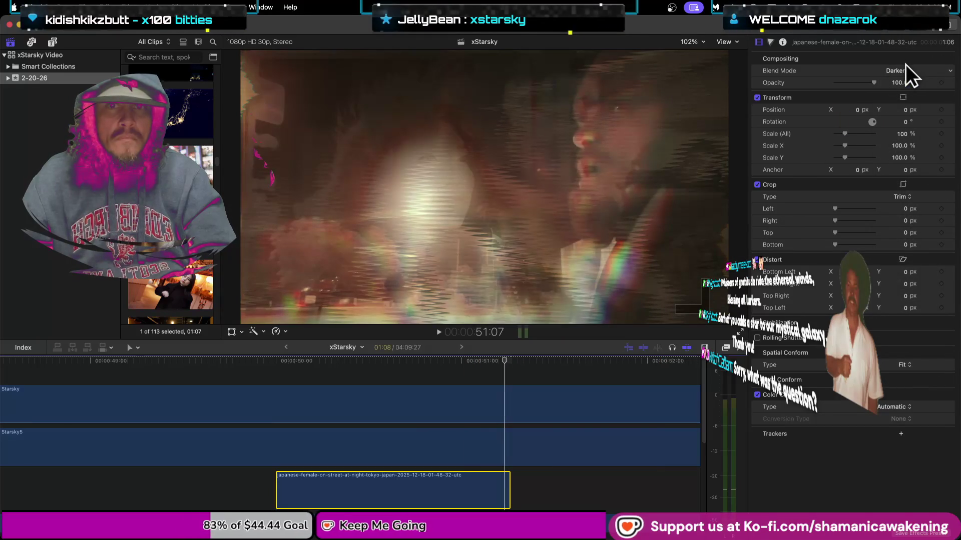
left_click(905, 66)
left_click(910, 93)
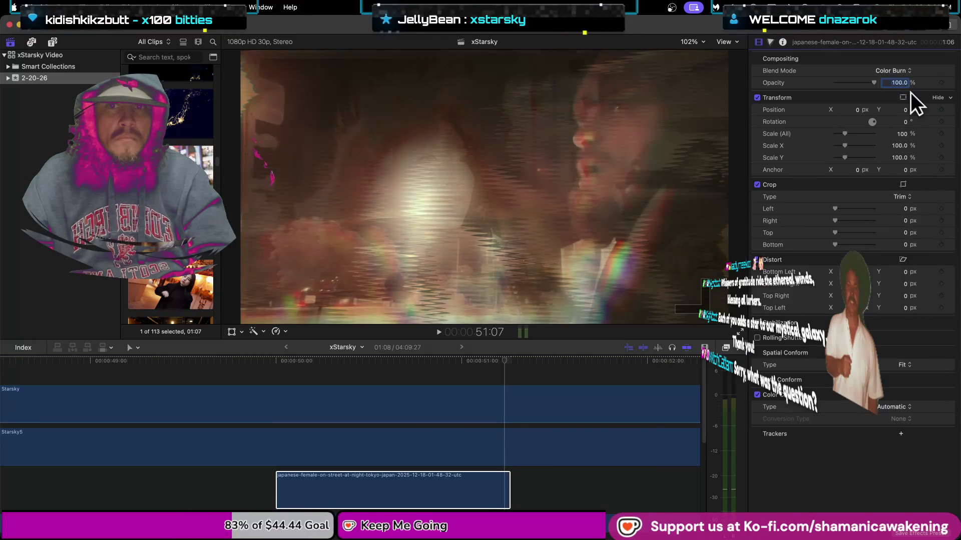
left_click(901, 73)
left_click(906, 85)
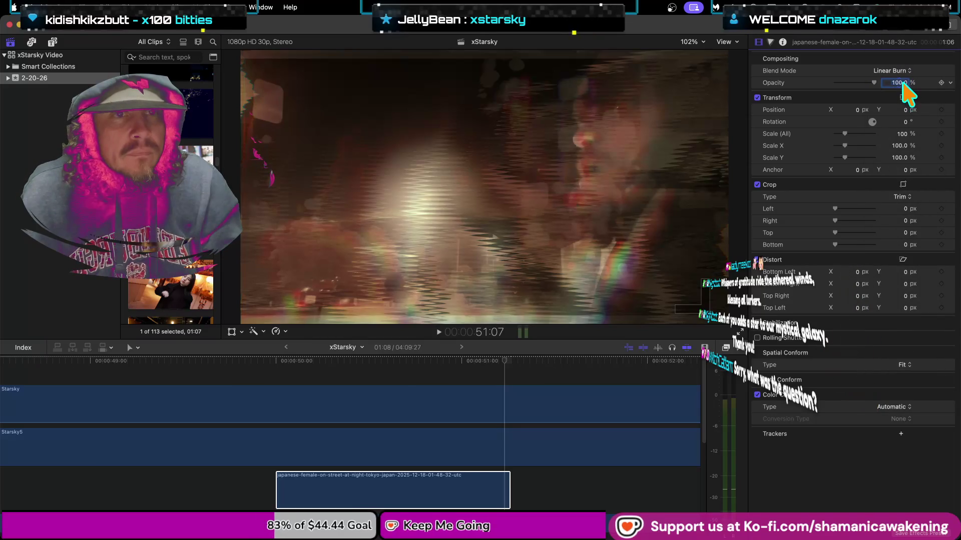
left_click(902, 73)
left_click(898, 91)
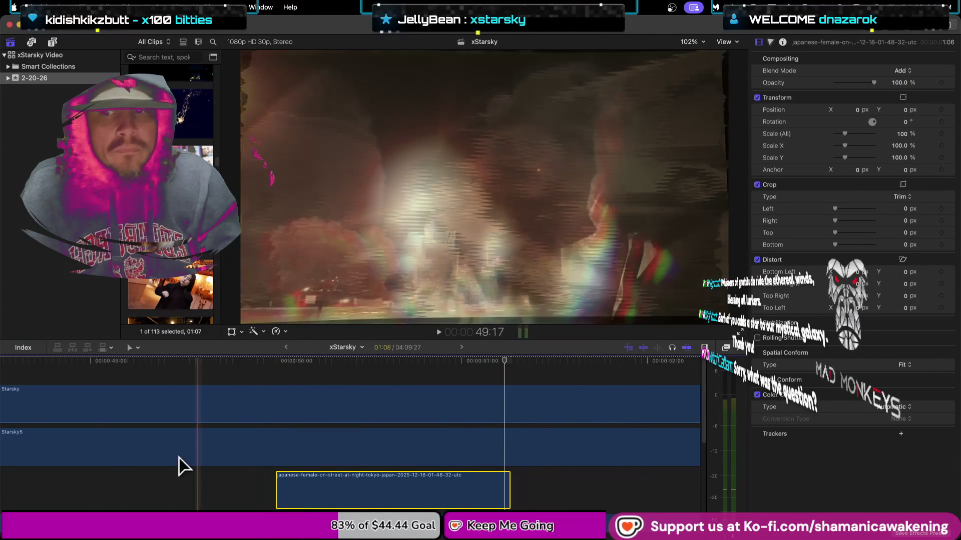
left_click(75, 383)
key("space")
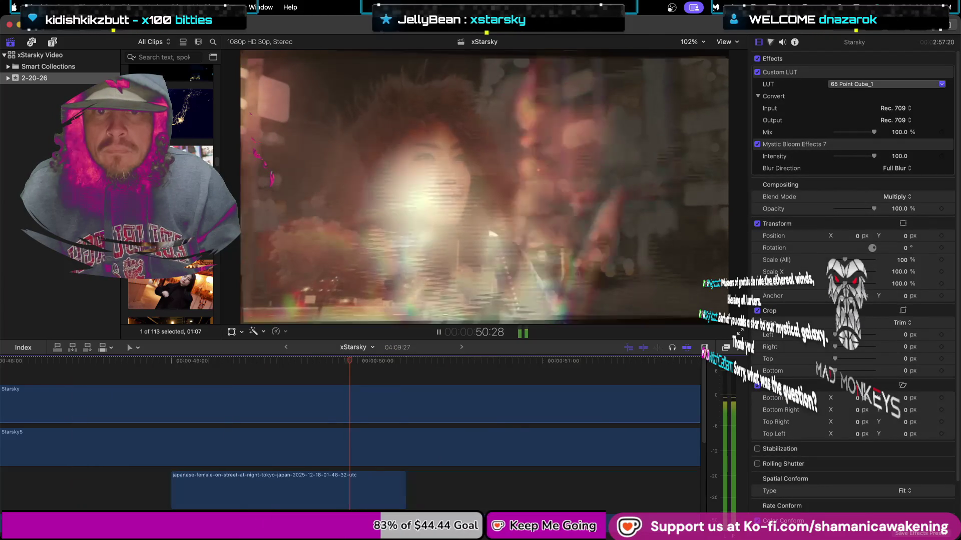
- Move the street clip 18 frames earlier and add a copy of the walking-woman clip after it
left_click_drag(214, 499, 40, 500)
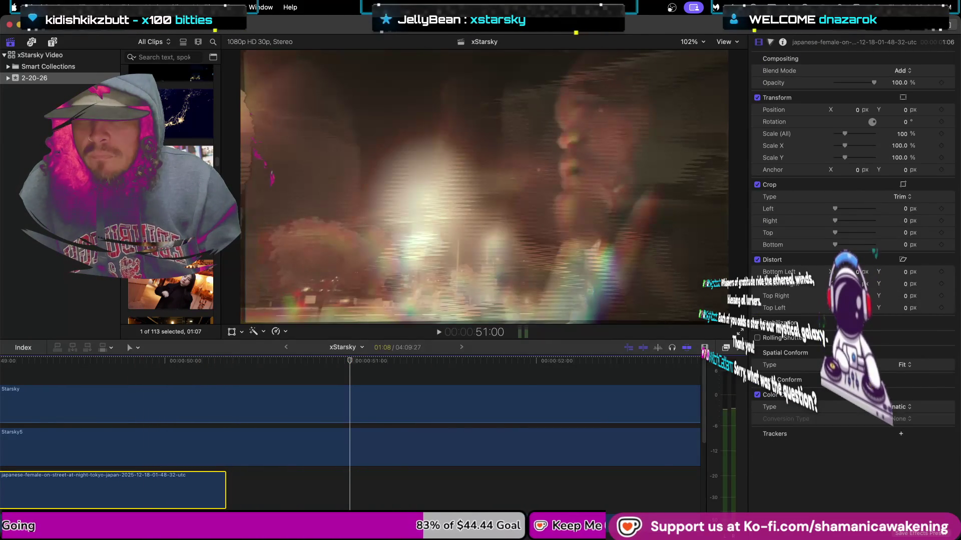
scroll(165, 496, "left", 5)
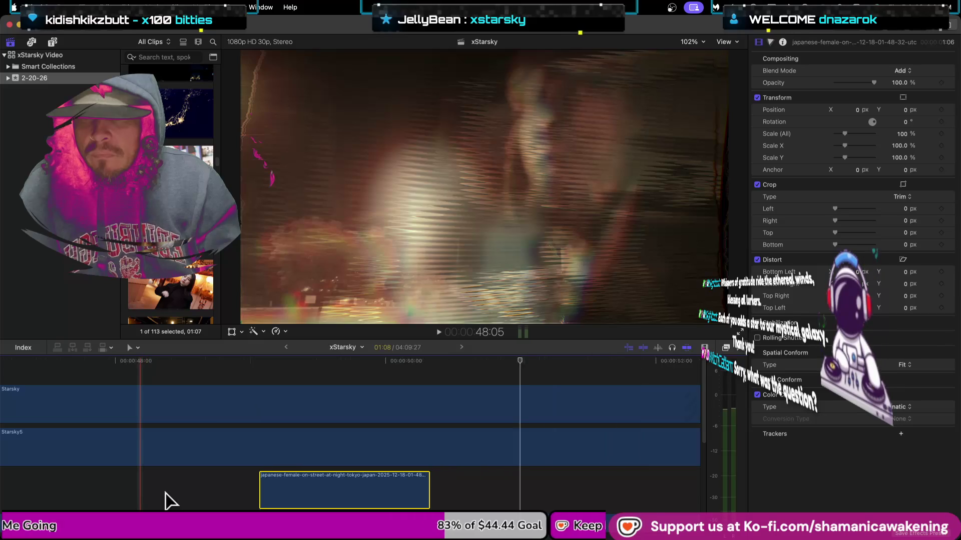
scroll(167, 500, "down", 3)
scroll(140, 501, "down", 3)
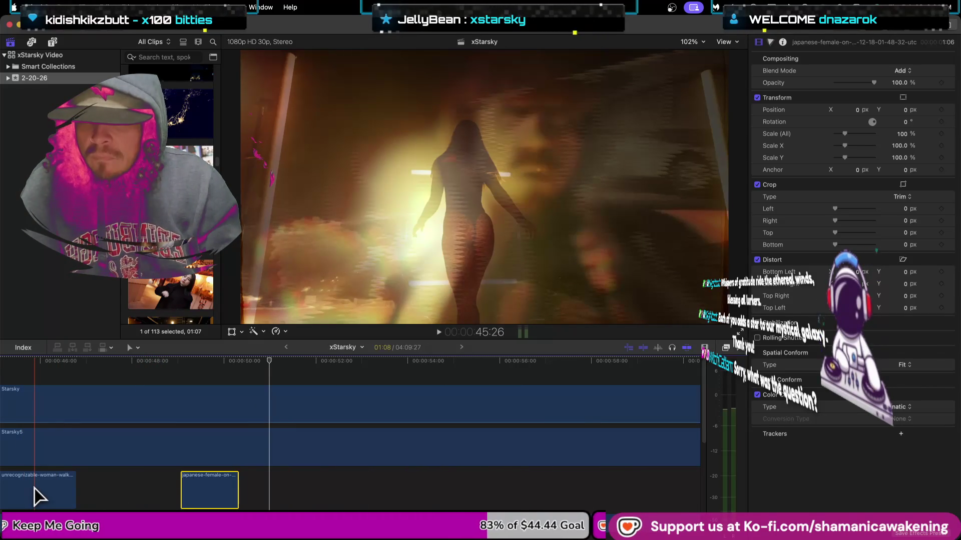
mouse_move(40, 497)
left_mouse_down()
mouse_move(341, 497)
mouse_move(313, 495)
left_mouse_up()
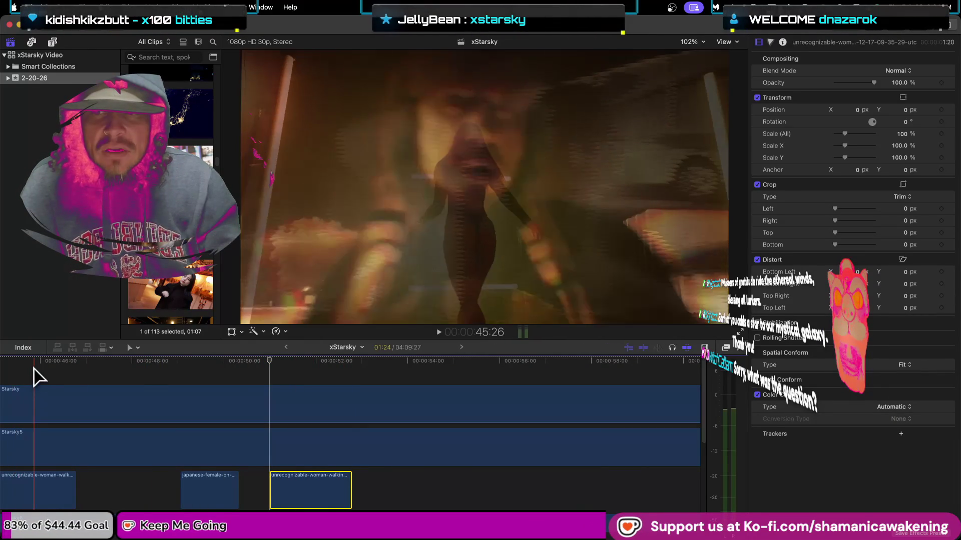
- Move the Tokyo street clip further earlier and trim its start slightly, playing back from near 46:00
left_click(33, 375)
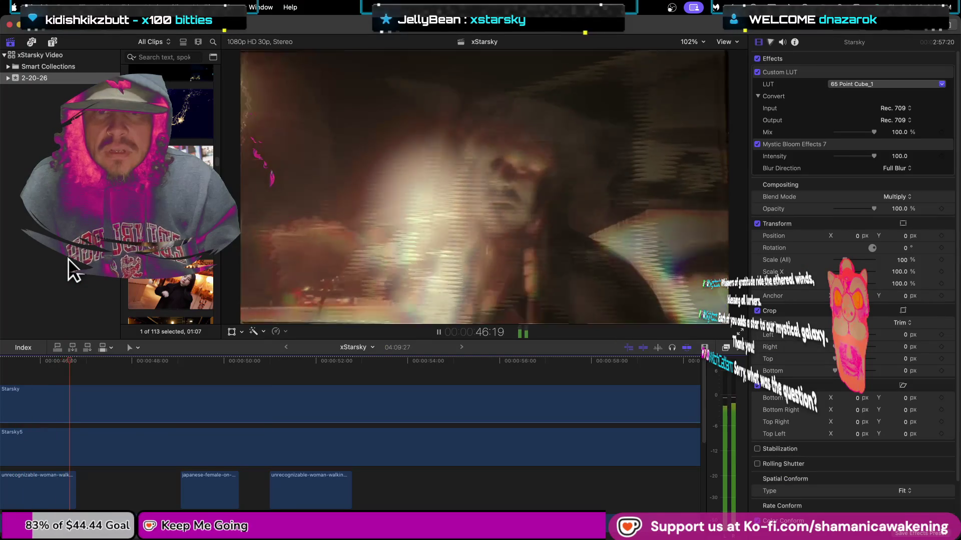
left_click_drag(185, 473, 114, 473)
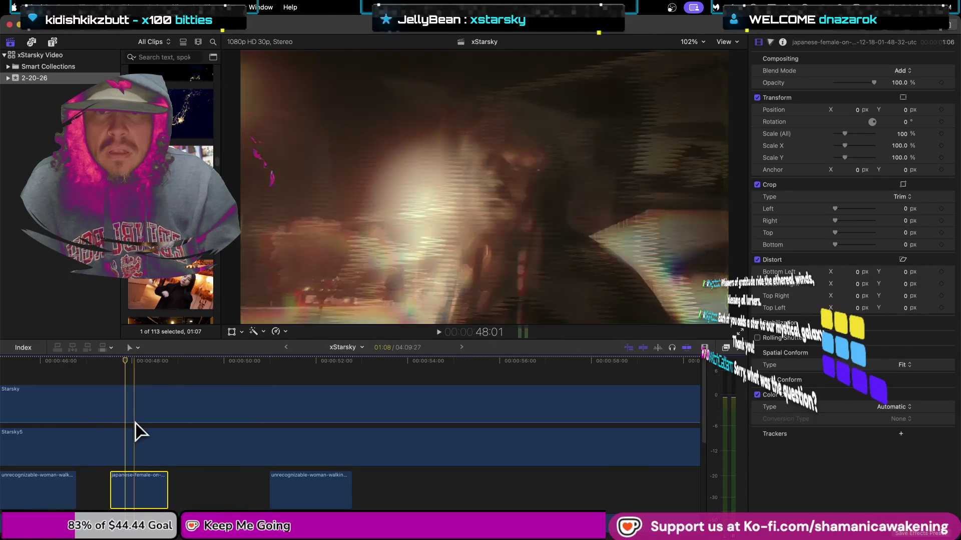
left_click(44, 376)
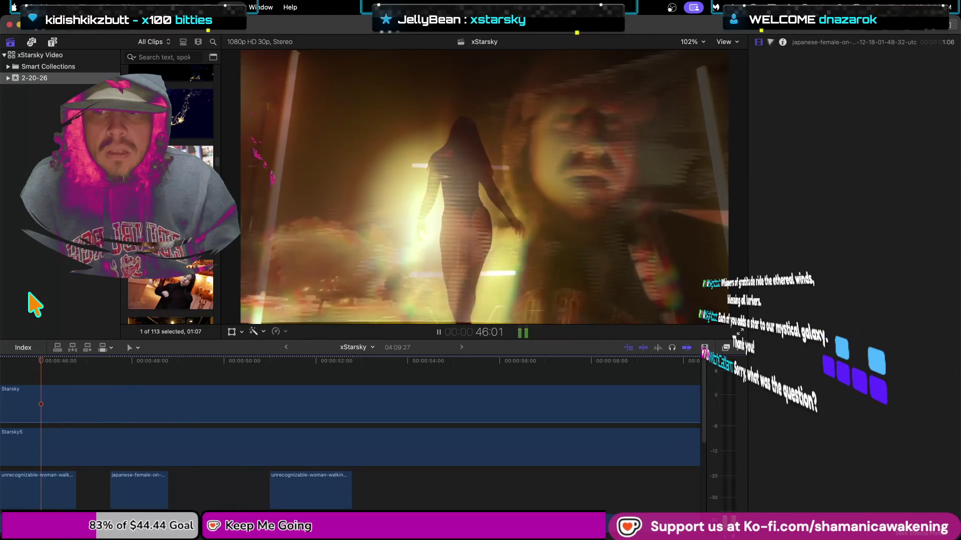
key("space")
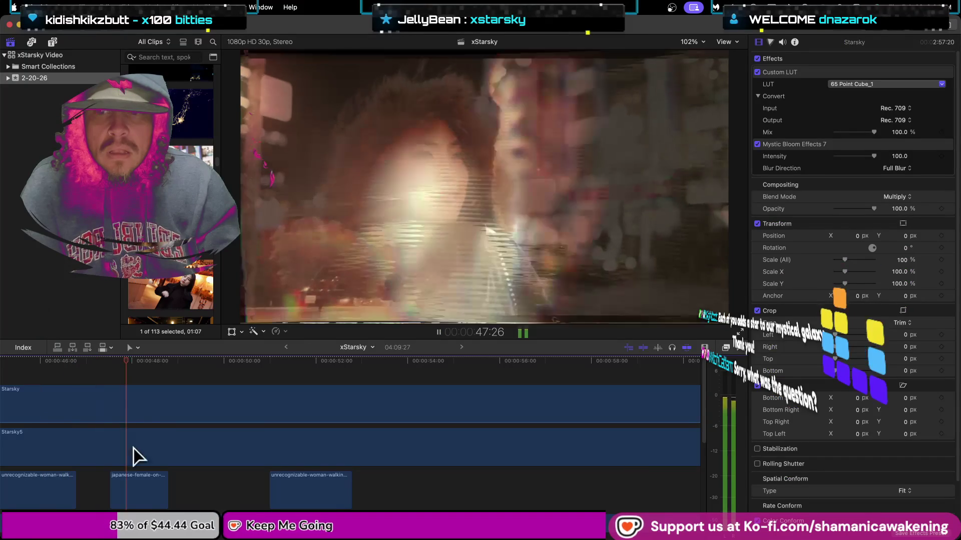
left_click(109, 493)
mouse_move(105, 493)
left_mouse_down()
mouse_move(118, 493)
mouse_move(94, 490)
left_mouse_up()
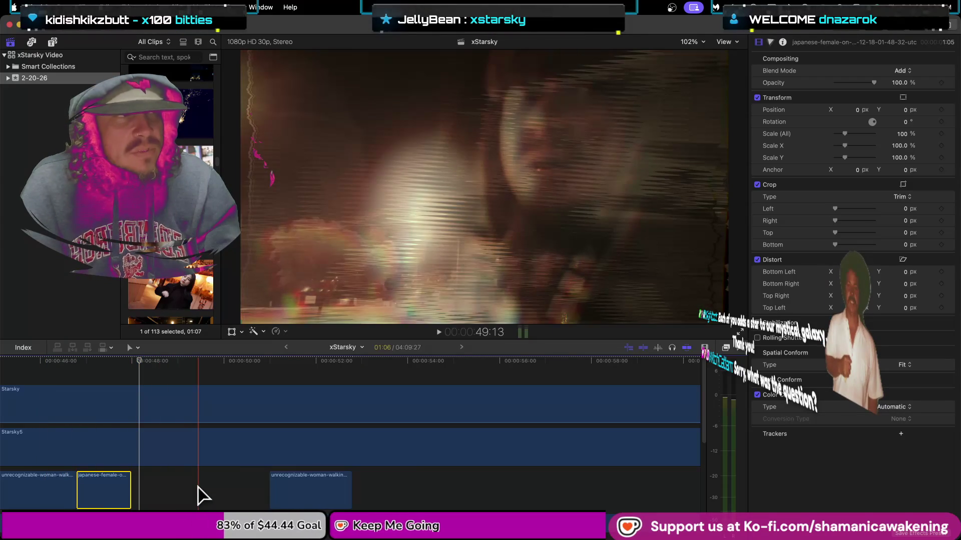
- Extend the Japanese street clip's end and retrim the walking-woman clip's end and start
key("super+minus")
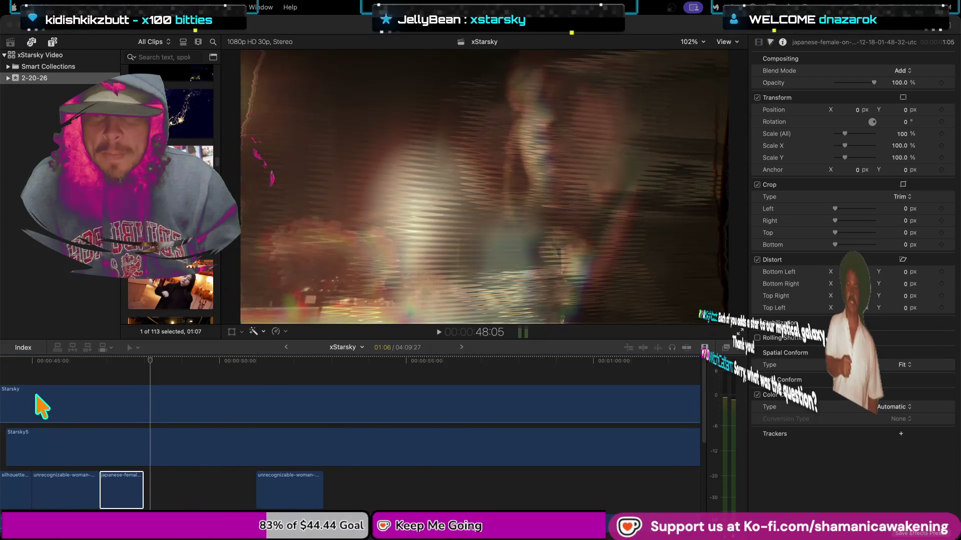
left_click(149, 363)
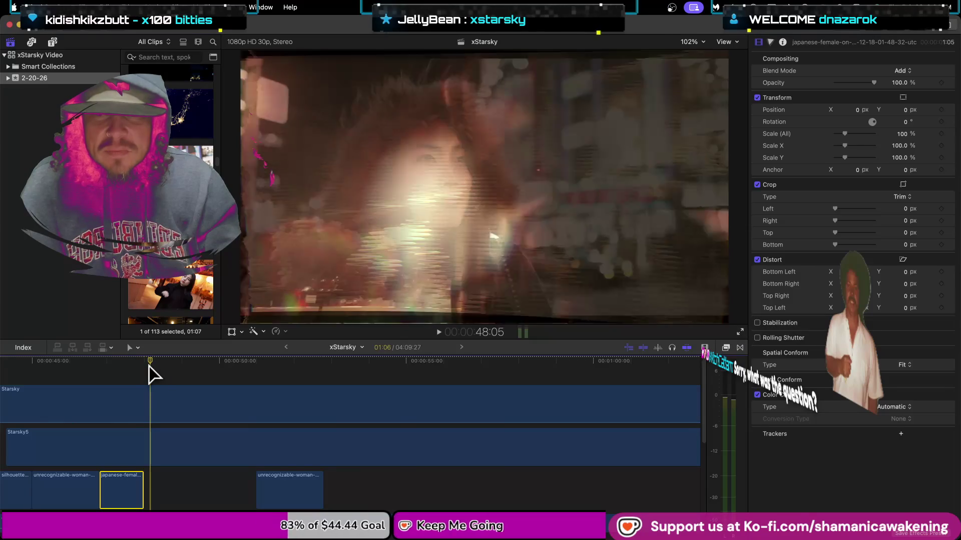
left_click_drag(149, 367, 39, 378)
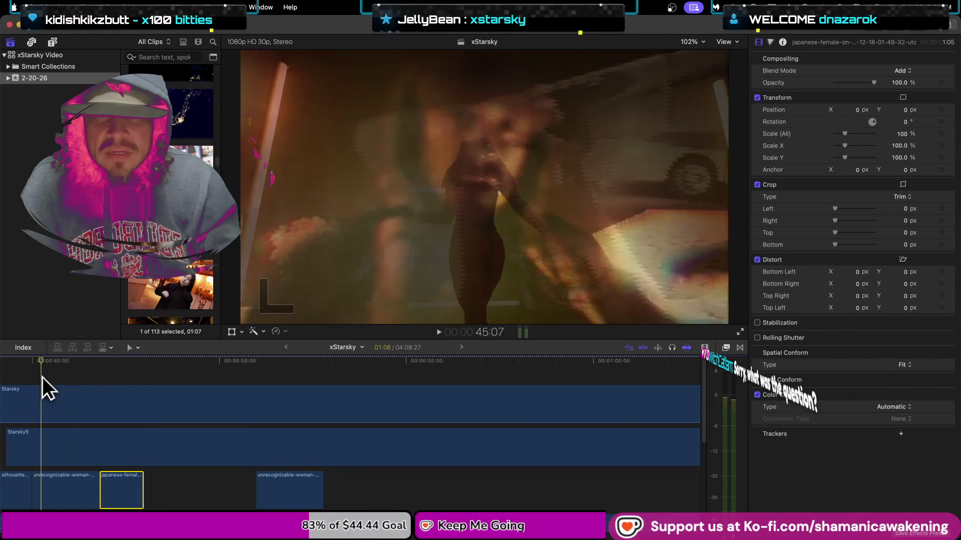
mouse_move(38, 377)
left_mouse_down()
mouse_move(306, 388)
mouse_move(53, 430)
left_mouse_up()
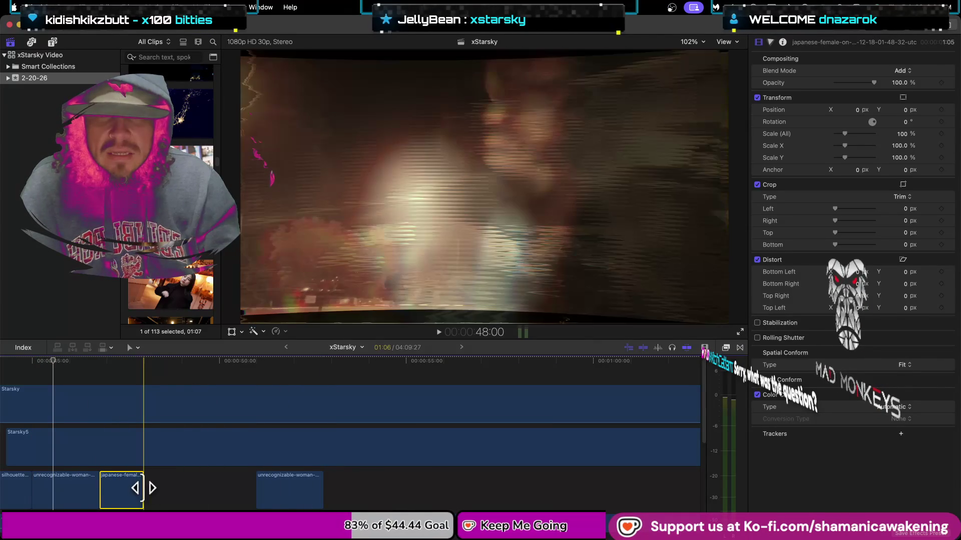
left_click_drag(143, 488, 198, 490)
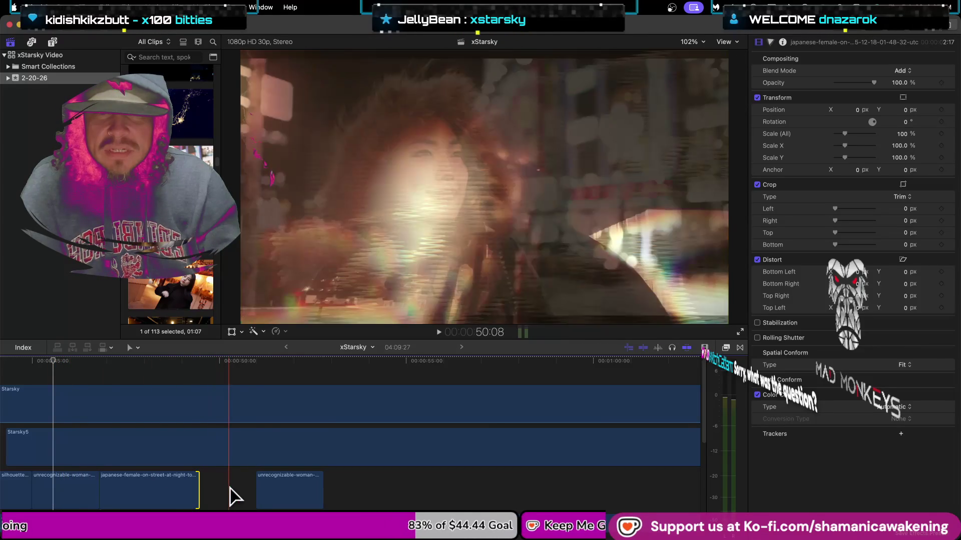
mouse_move(323, 495)
left_mouse_down()
mouse_move(475, 494)
mouse_move(399, 496)
left_mouse_up()
left_click_drag(256, 500, 266, 500)
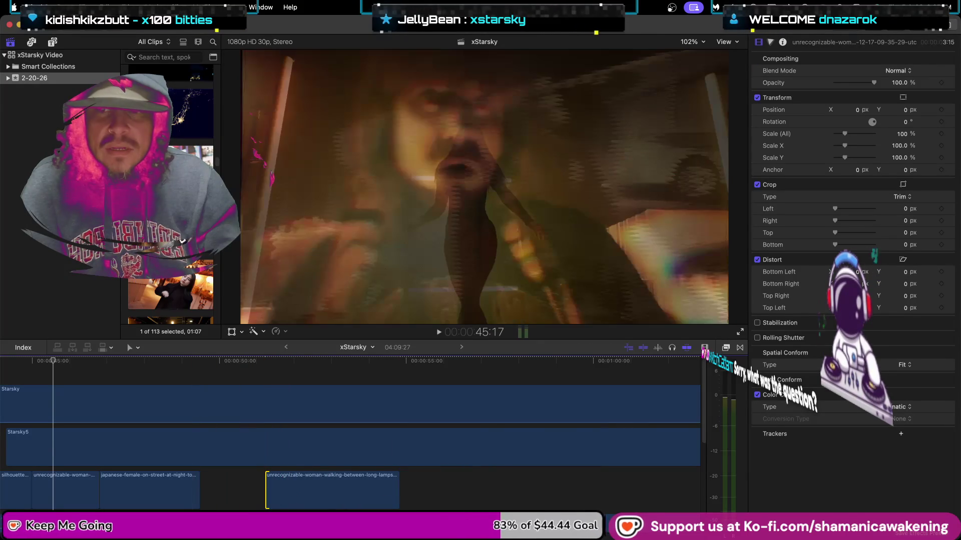
- Back in the xStarsky timeline, select Starsky5 to view its Custom LUT, Glitch Effect 14 and Screen blend
scroll(170, 195, "down", 5)
scroll(170, 195, "up", 3)
scroll(170, 195, "up", 2)
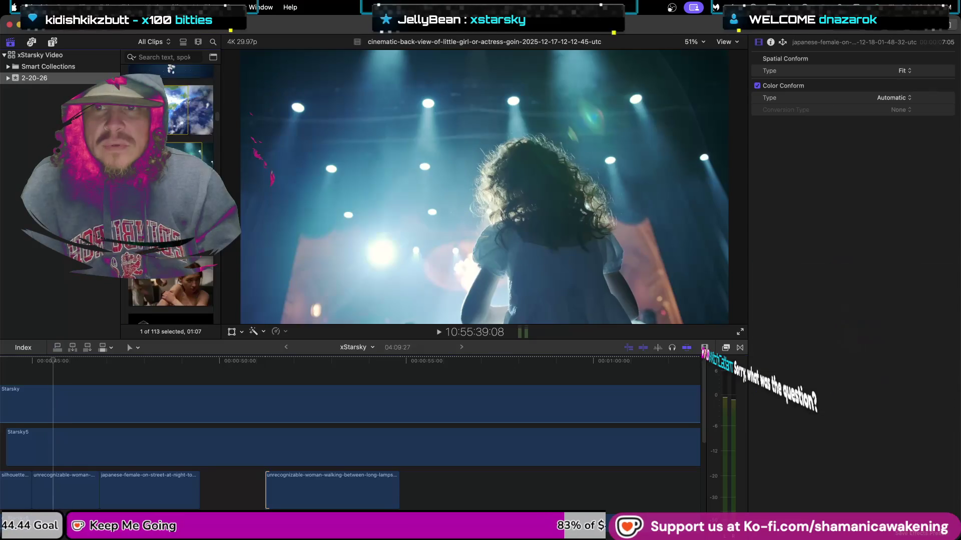
scroll(170, 195, "up", 2)
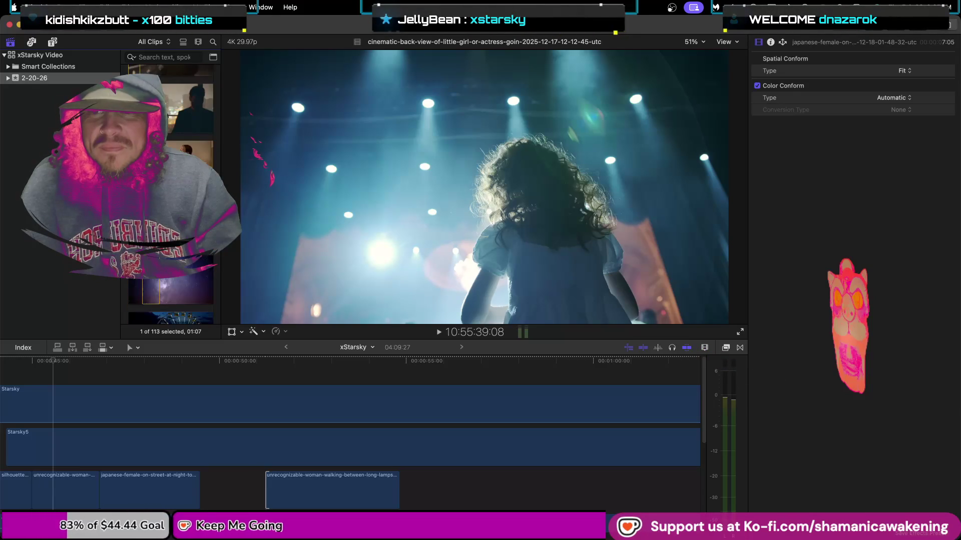
scroll(171, 190, "down", 5)
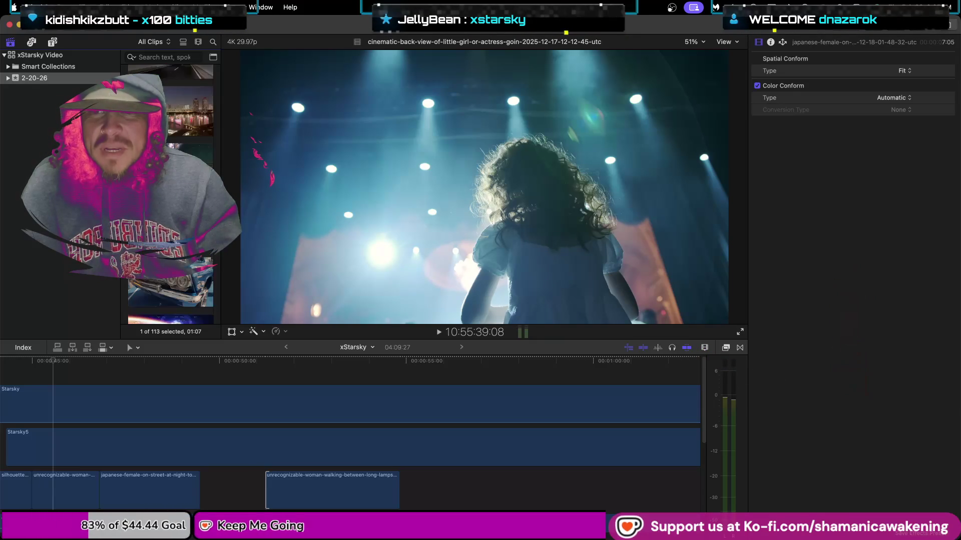
scroll(171, 195, "down", 2)
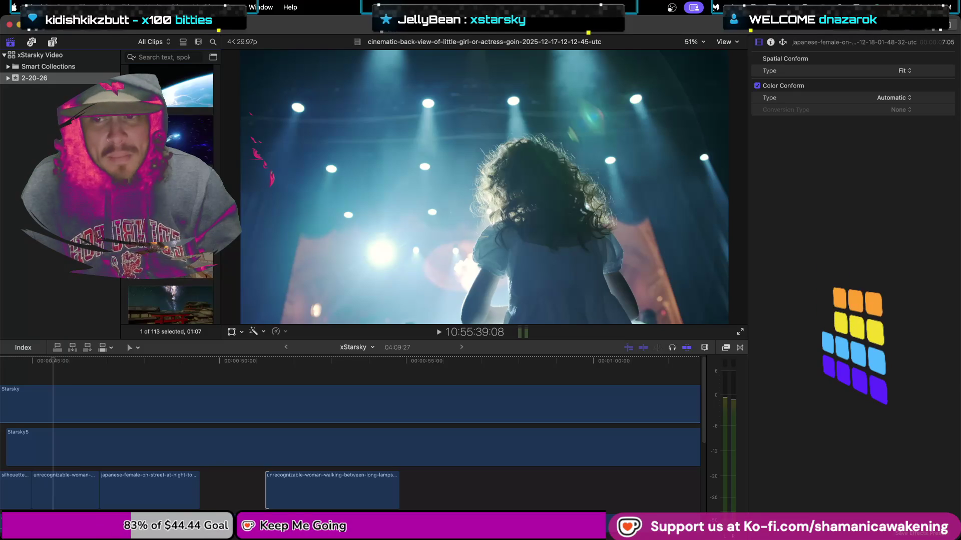
scroll(171, 195, "down", 4)
scroll(170, 196, "down", 4)
scroll(170, 195, "down", 4)
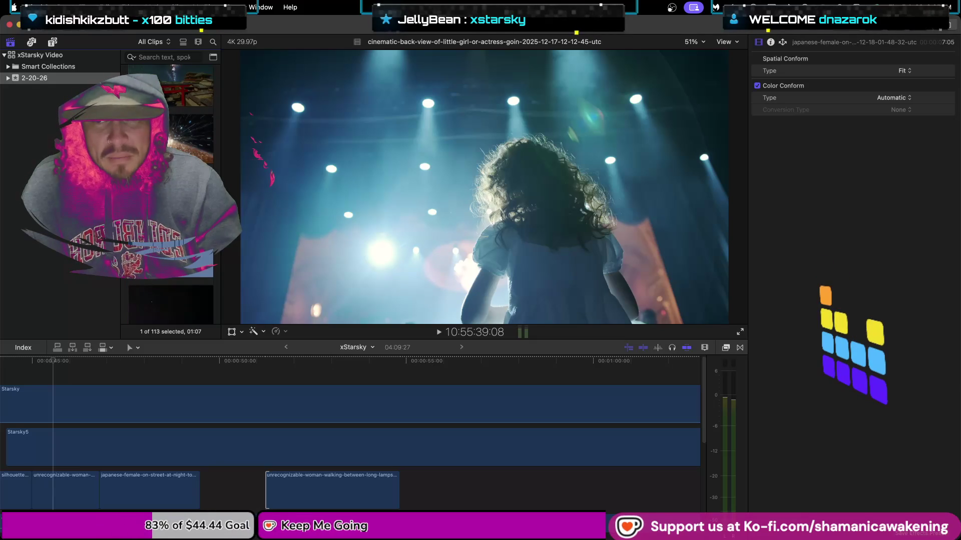
scroll(170, 195, "down", 1)
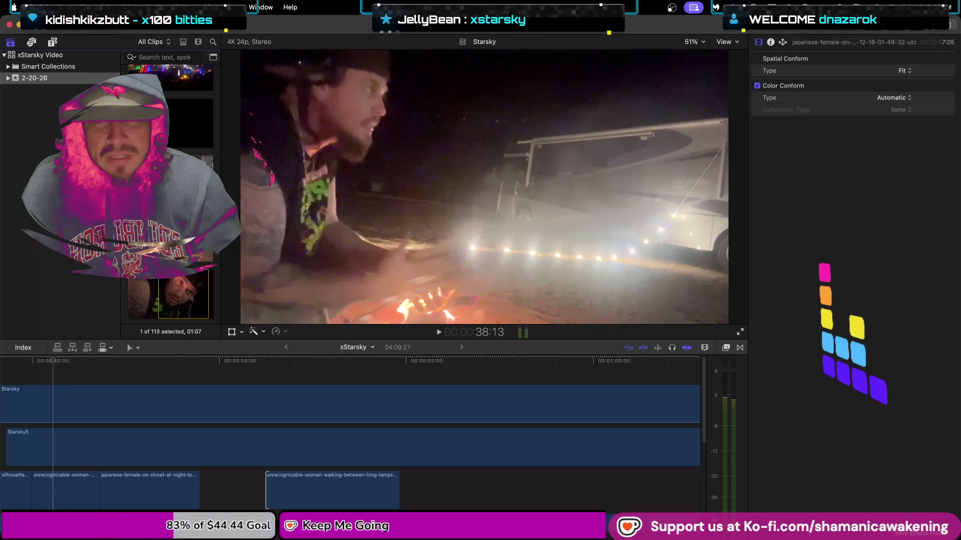
left_click(81, 484)
left_click(78, 458)
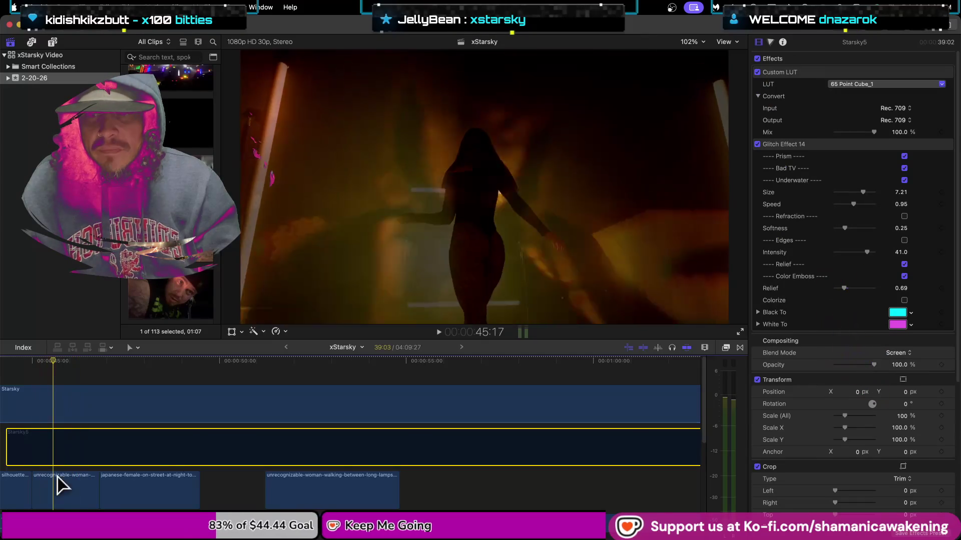
scroll(350, 430, "left", 2)
scroll(351, 430, "left", 10)
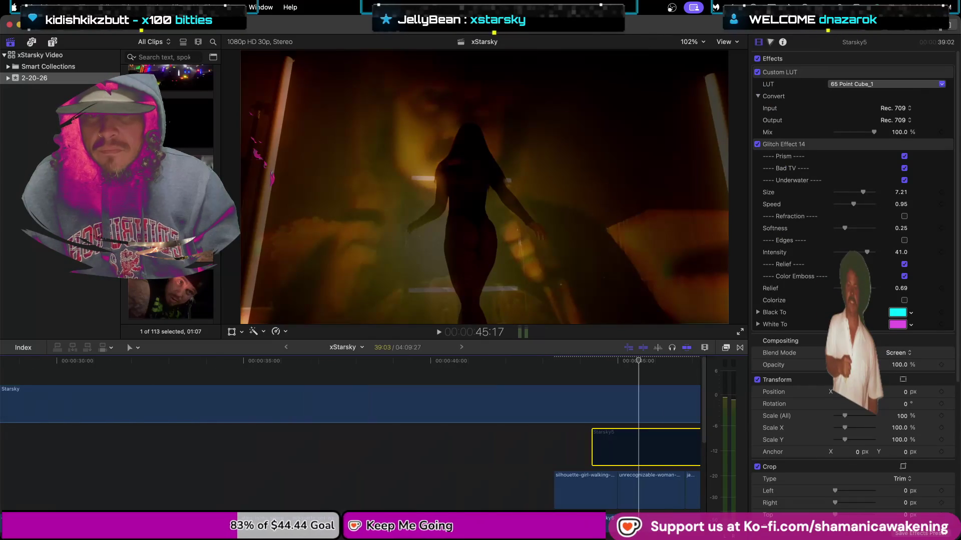
- Play from about 30 seconds and select the silhouette-girl clip to show its Mystic Bloom Effects 3 settings
left_click(73, 450)
key("space")
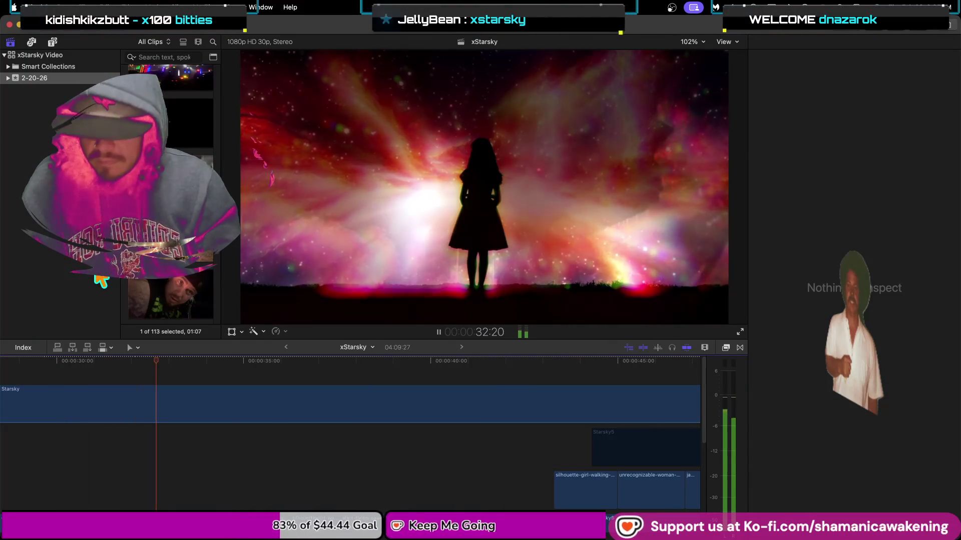
scroll(157, 460, "down", 3)
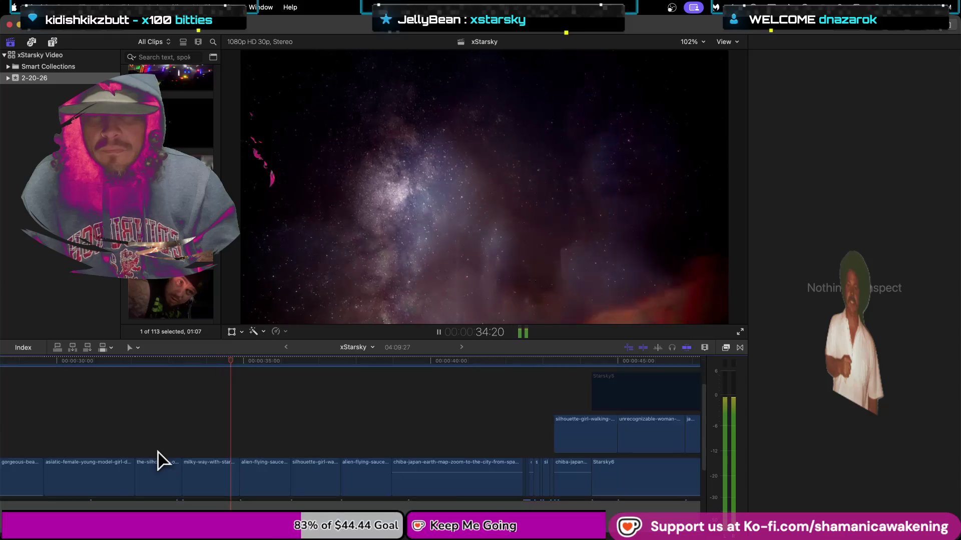
left_click(197, 483)
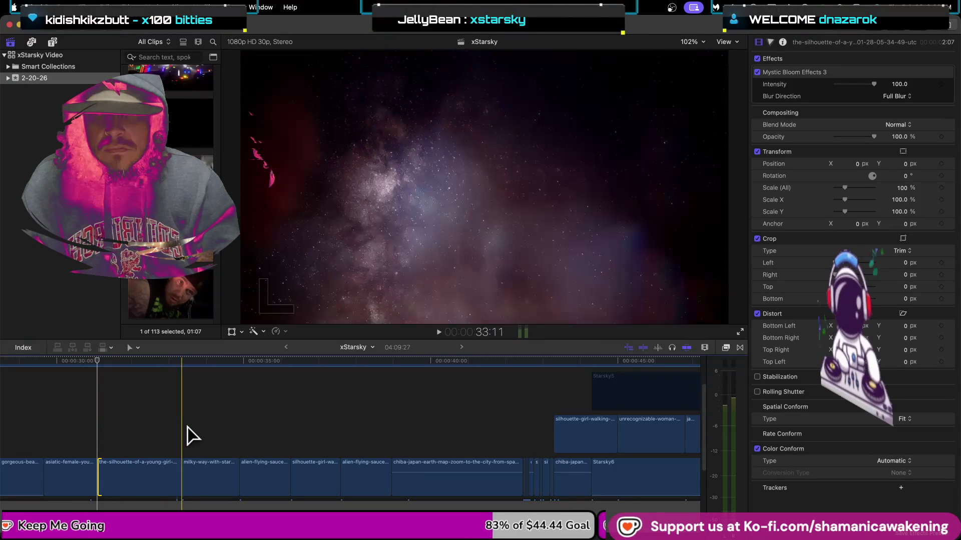
- Shorten the silhouette-girl clip's end, then extend it back out
left_click_drag(178, 473, 147, 474)
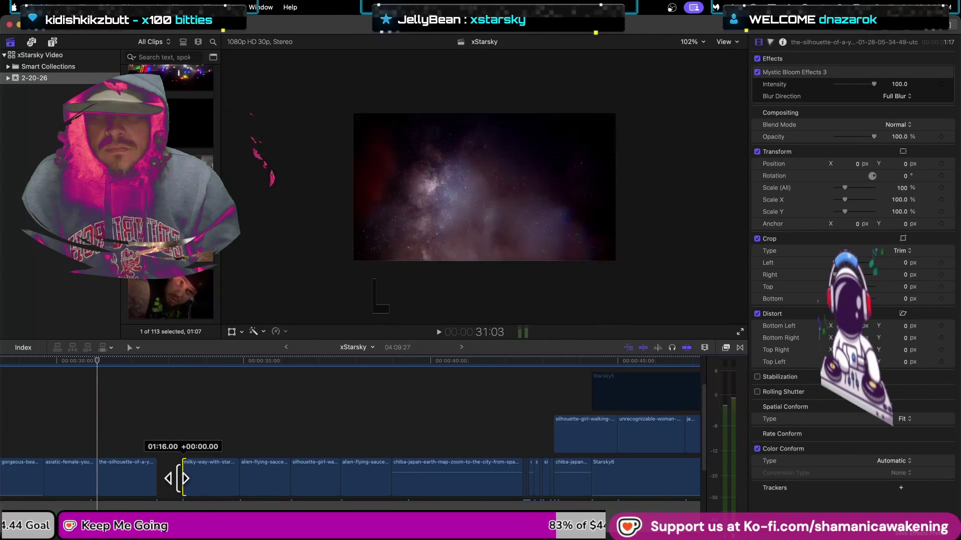
mouse_move(152, 475)
left_mouse_down()
mouse_move(160, 479)
mouse_move(172, 445)
left_mouse_up()
key("Up")
key("Up")
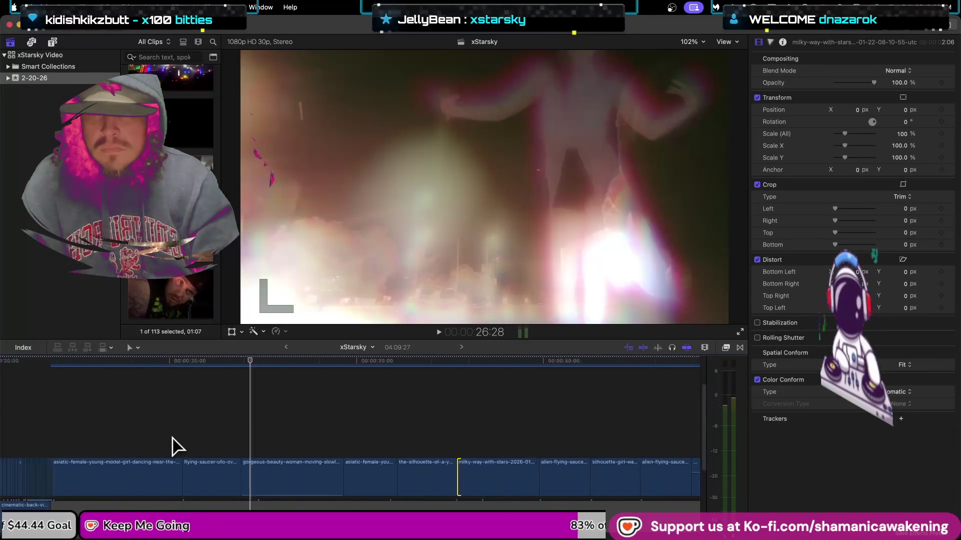
scroll(209, 447, "down", 5)
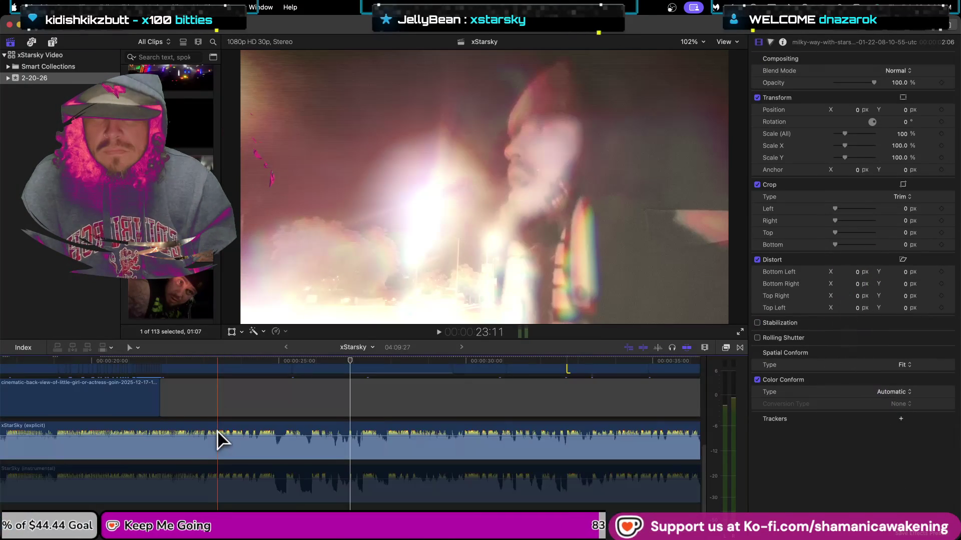
scroll(219, 440, "up", 5)
- Play back the edit, pausing at 29:19 and 34:13 and stopping at 44:13
key("space")
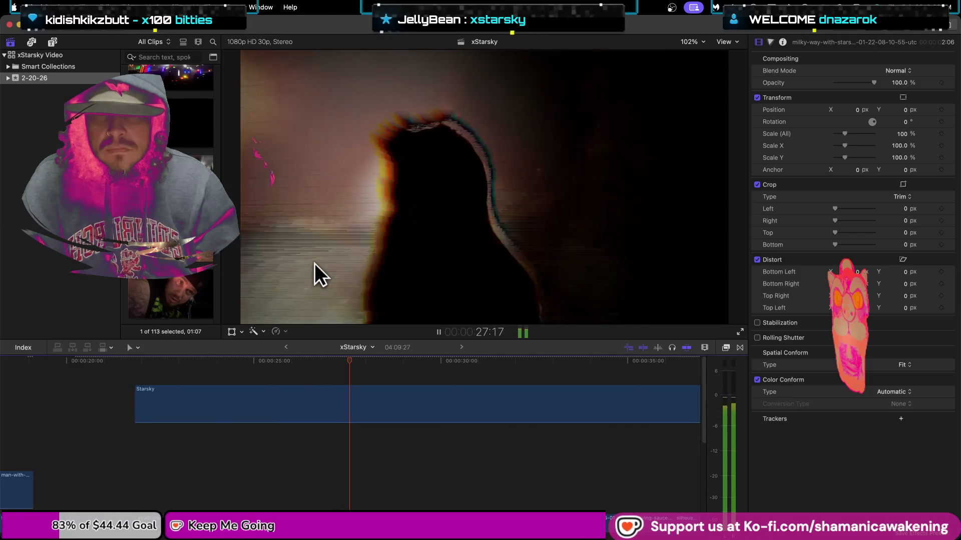
key("space")
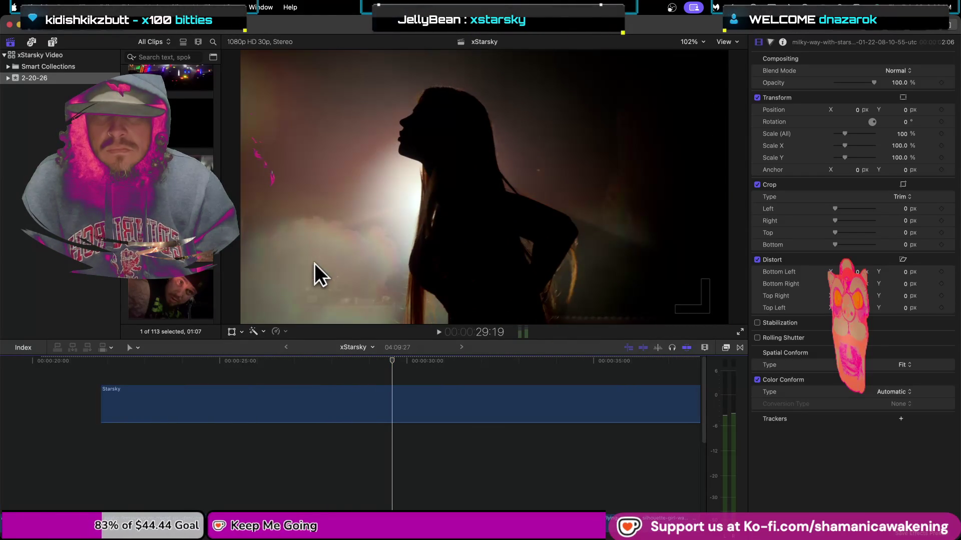
key("space")
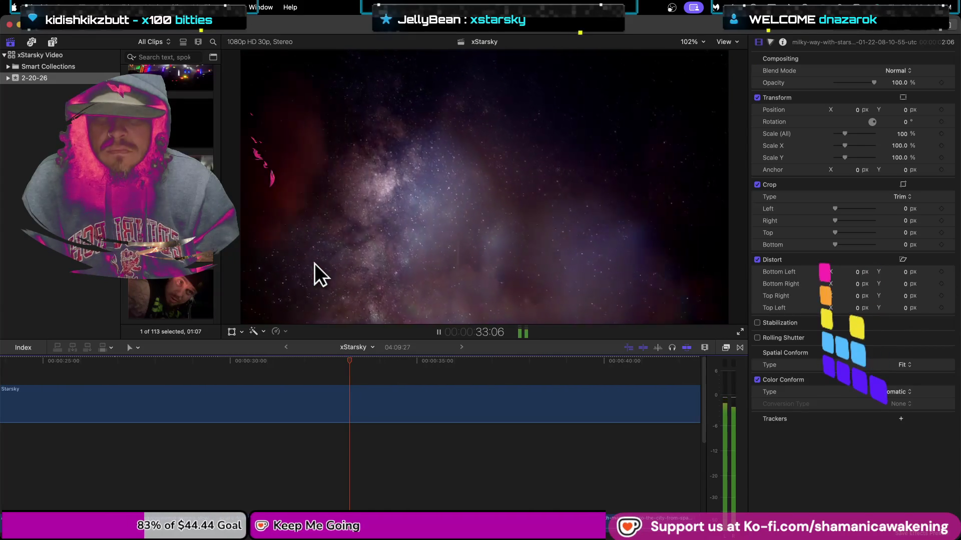
key("space")
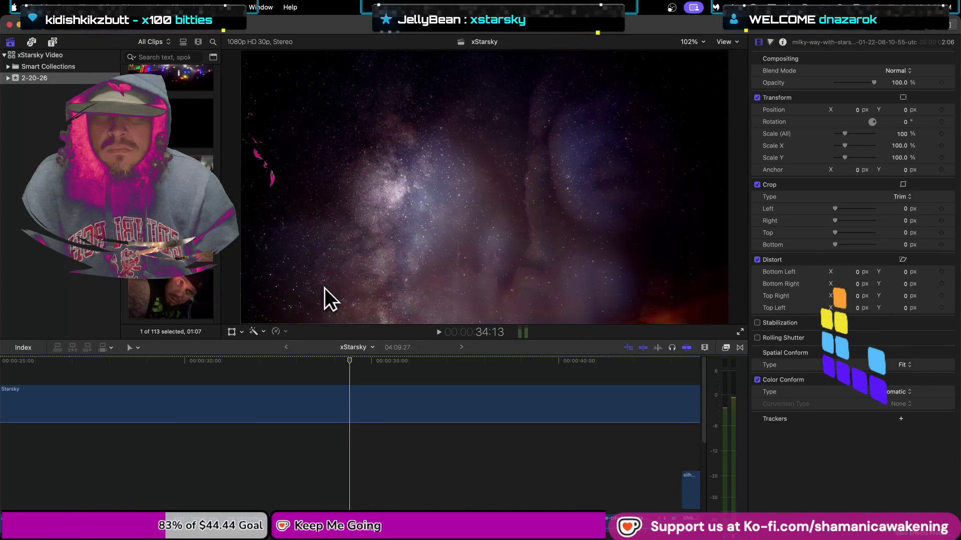
key("space")
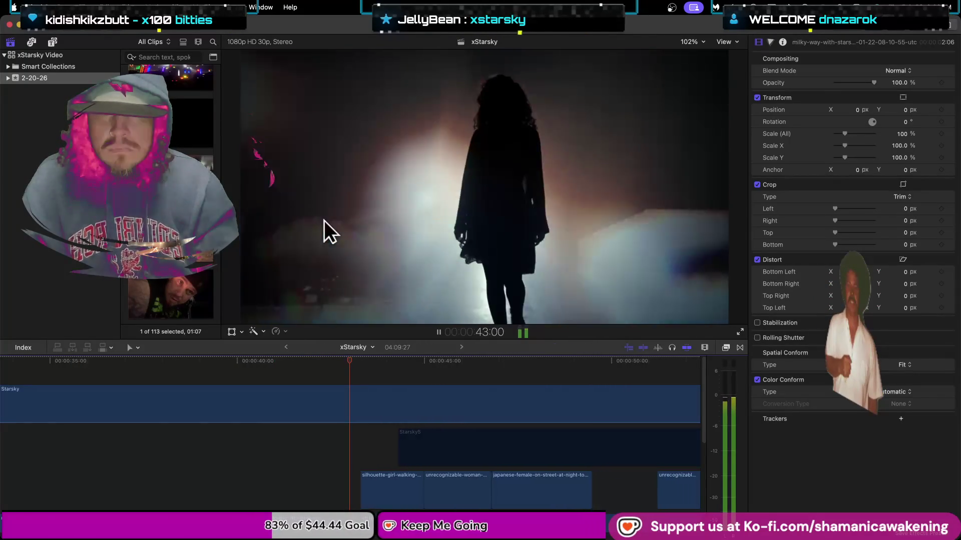
key("space")
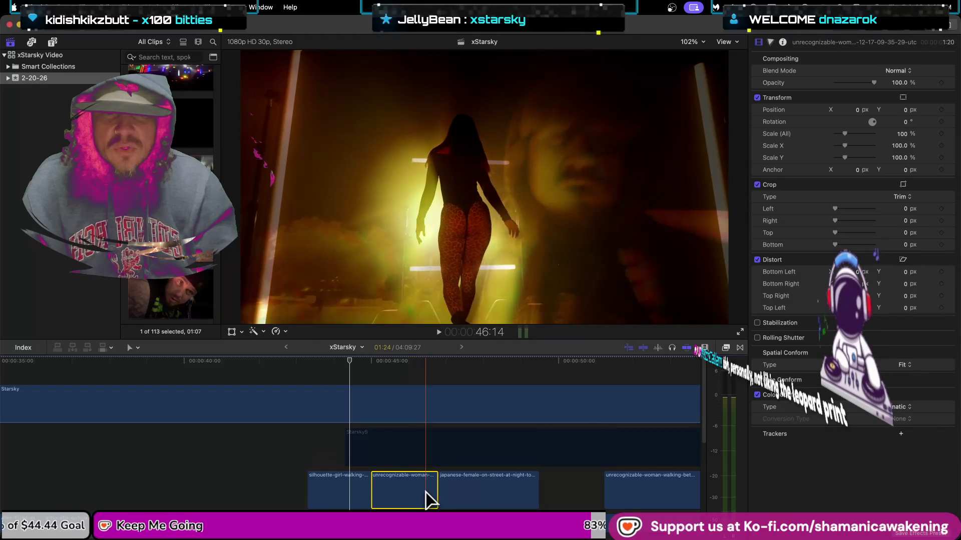
left_click(441, 495)
left_click_drag(456, 494, 448, 498)
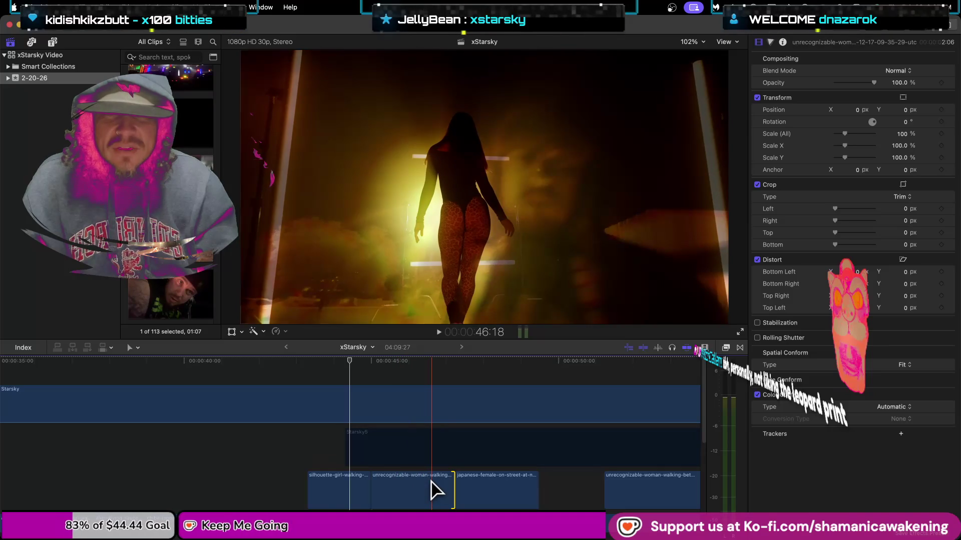
left_click_drag(460, 489, 381, 493)
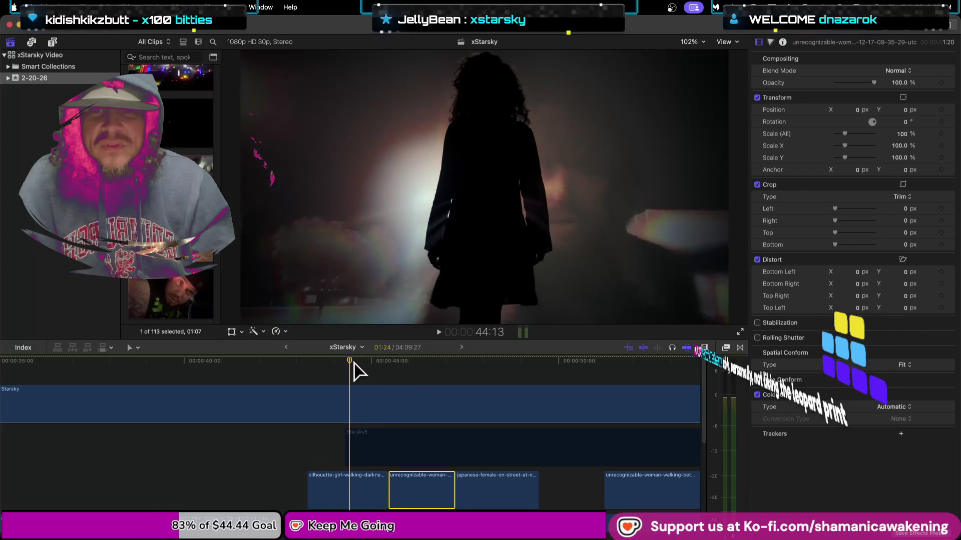
mouse_move(356, 361)
left_mouse_down()
mouse_move(613, 387)
mouse_move(121, 464)
left_mouse_up()
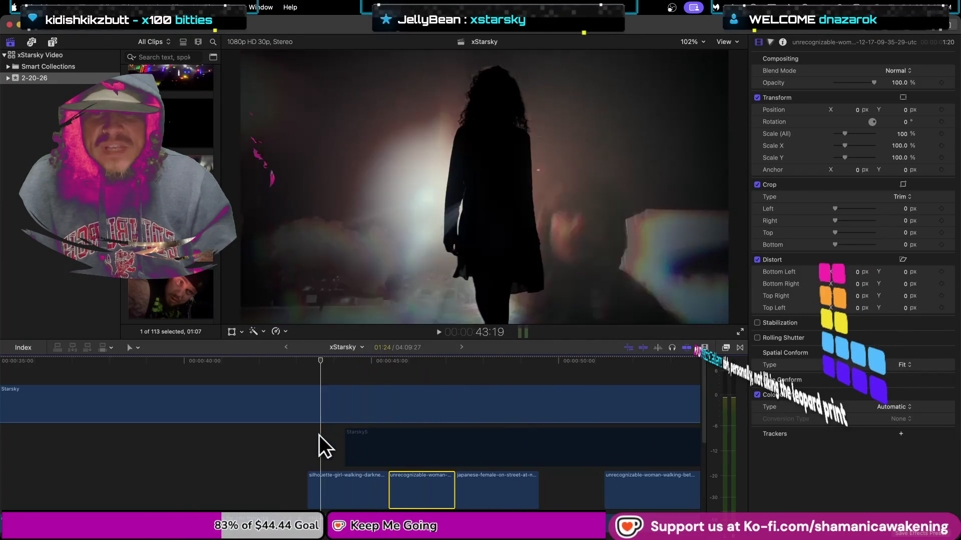
key("space")
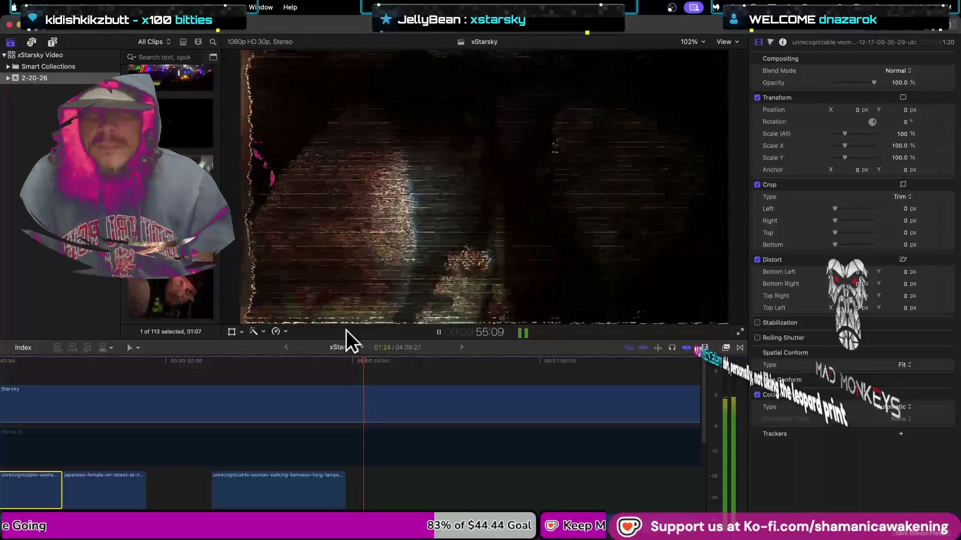
left_click_drag(329, 489, 294, 497)
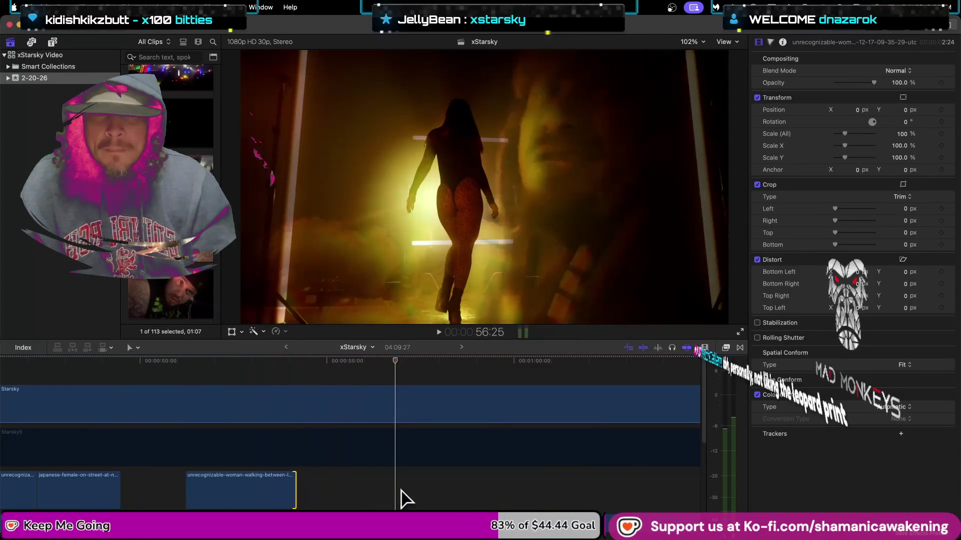
- Zoom the timeline out and play the sequence in reverse with J, then stop playback
key("super+minus")
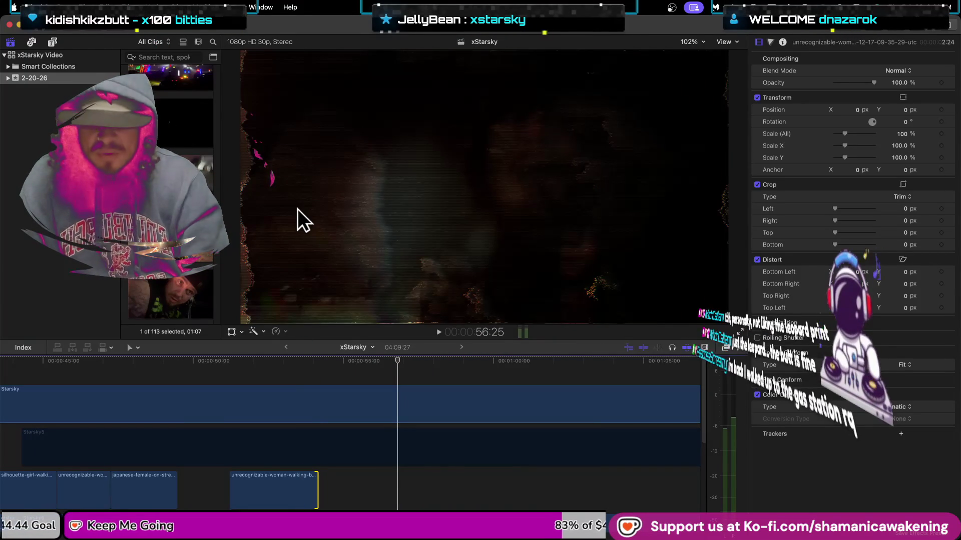
key("j")
key("j")
key("j")
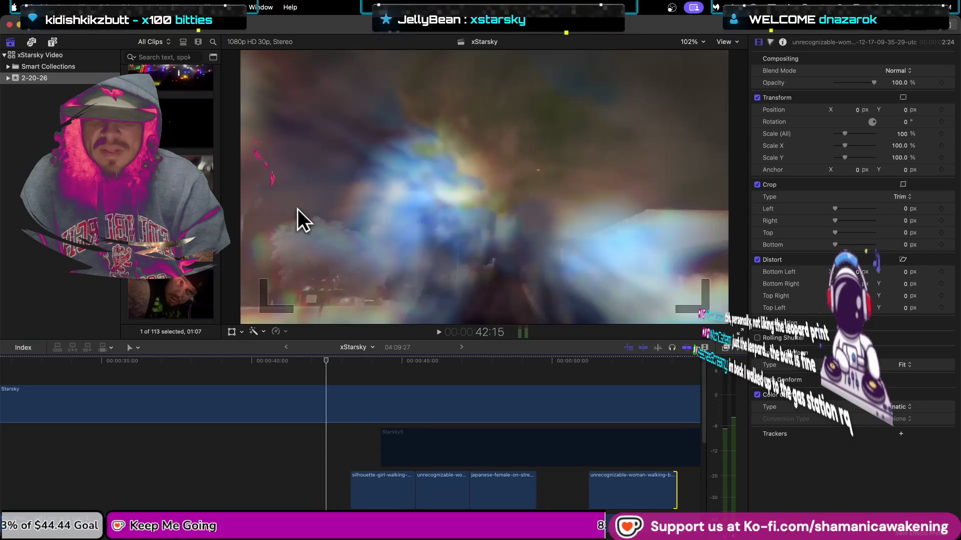
key("j")
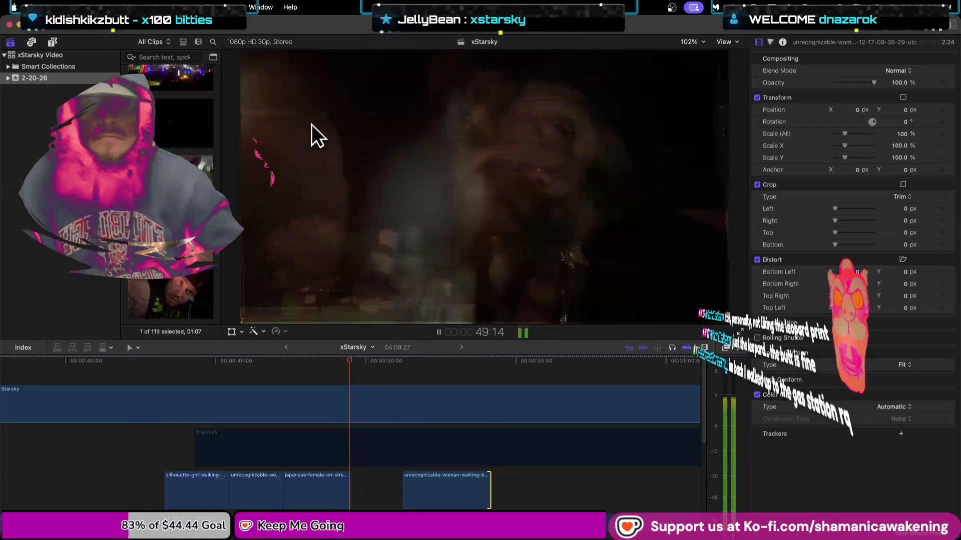
left_click(324, 494)
- Trim the Japanese-female clip's end earlier, replaying around the cut to fine-tune it
left_click_drag(324, 494, 313, 494)
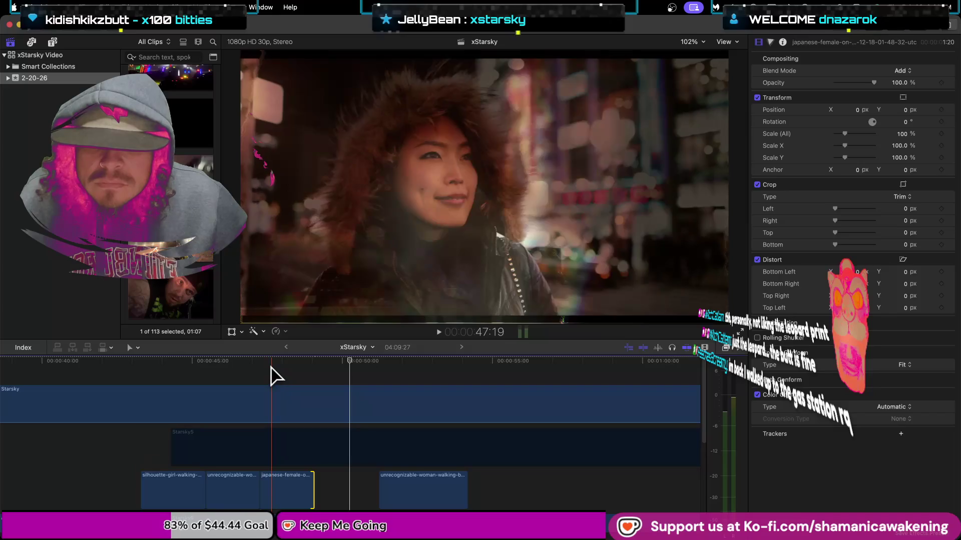
left_click(274, 376)
key("space")
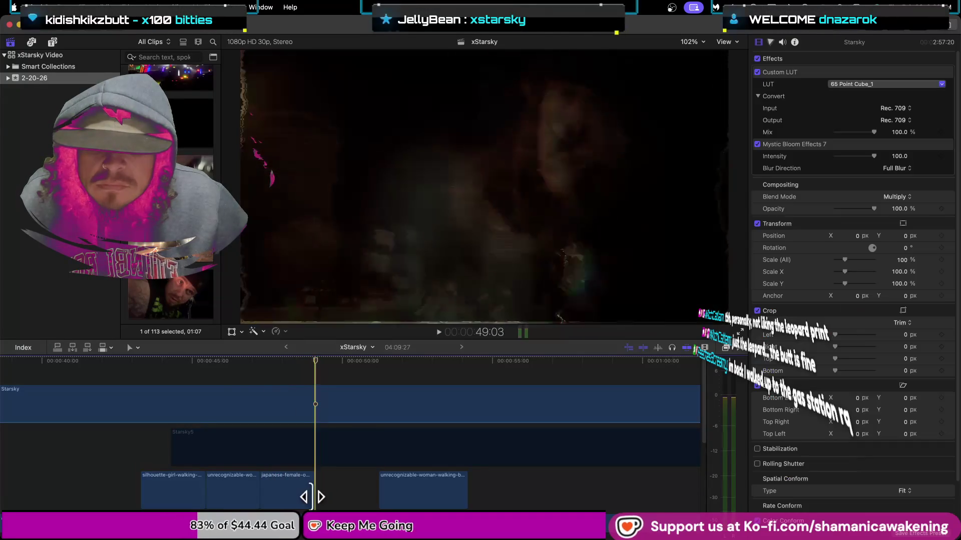
left_click_drag(313, 495, 305, 495)
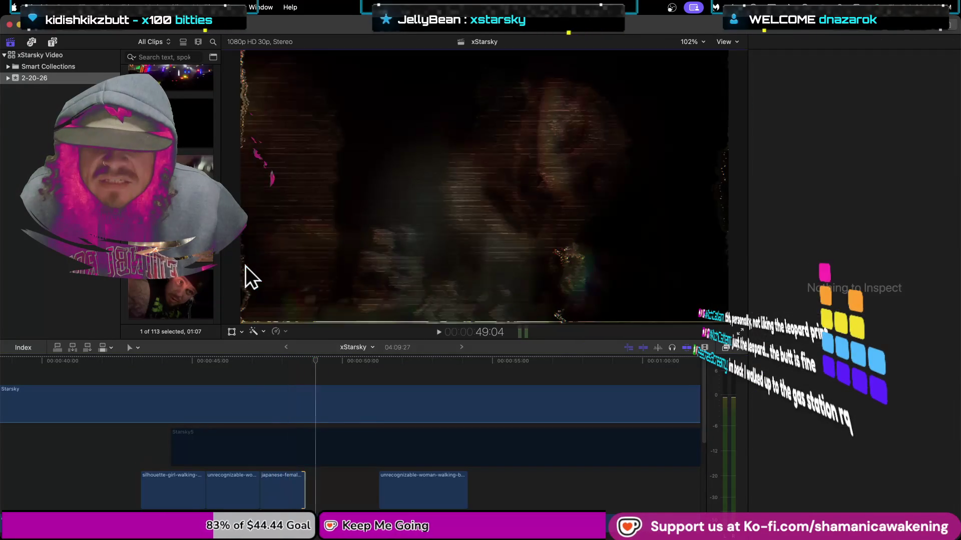
key("Up")
key("Up")
key("shift+slash")
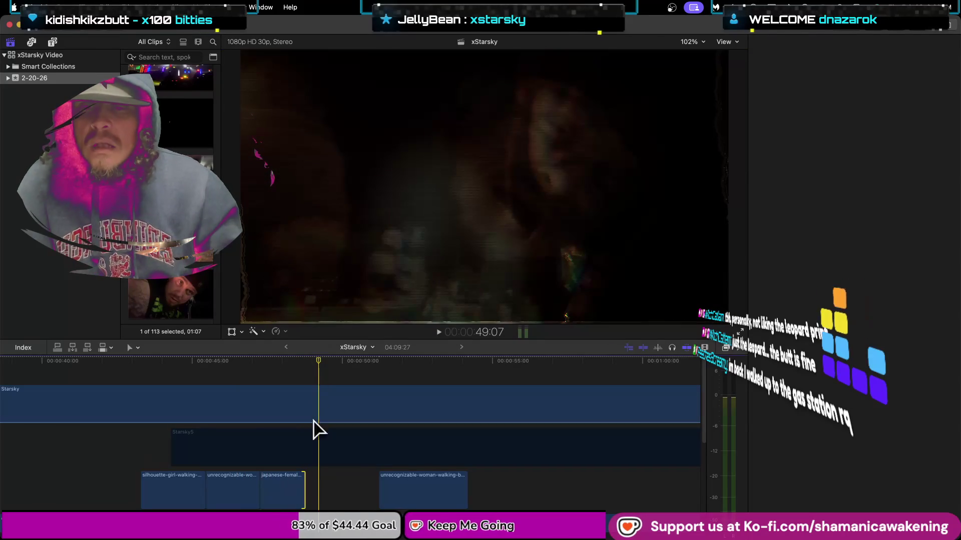
key("super+4")
left_click_drag(305, 498, 306, 498)
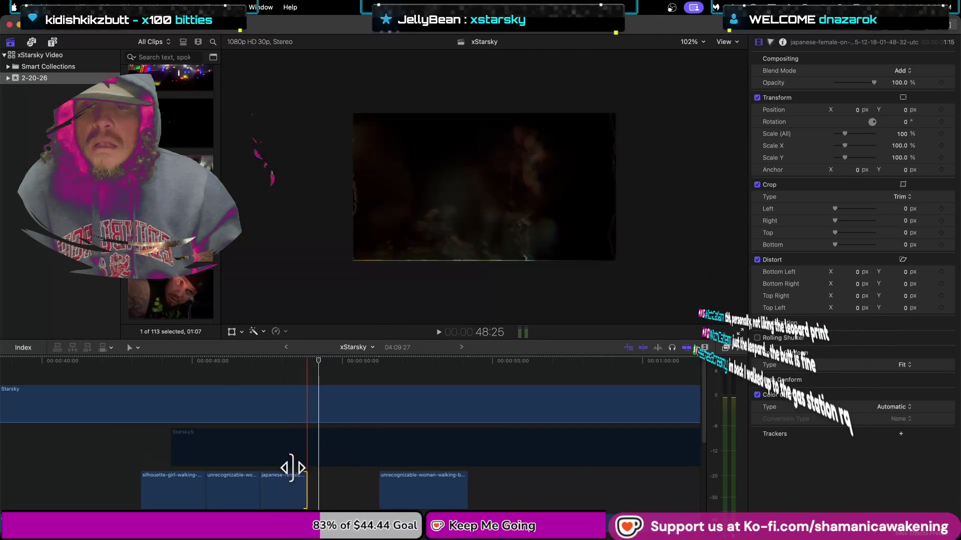
- Scroll the browser and select the full-moon stars clip
scroll(177, 277, "down", 10)
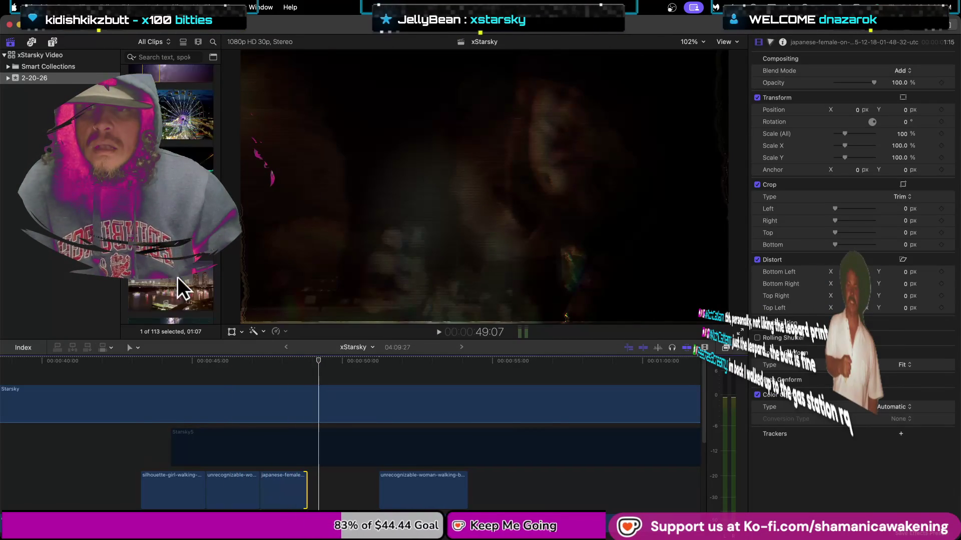
scroll(177, 277, "down", 3)
scroll(177, 278, "down", 3)
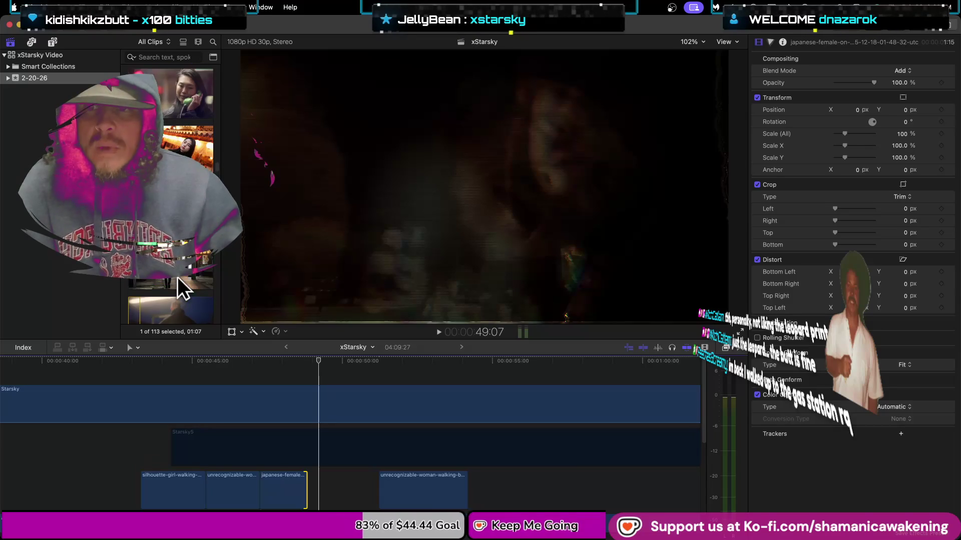
scroll(177, 277, "down", 2)
scroll(177, 277, "down", 2)
scroll(177, 277, "up", 2)
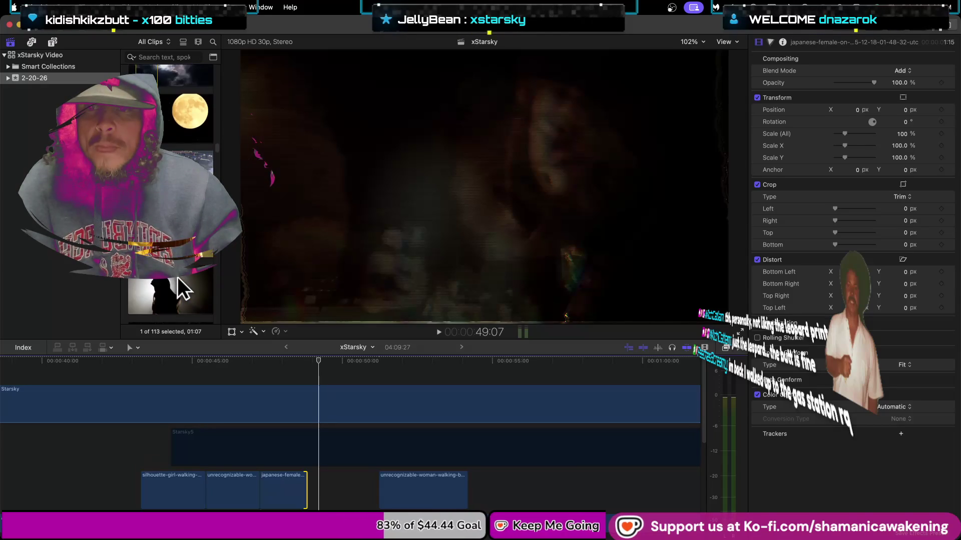
left_click(177, 277)
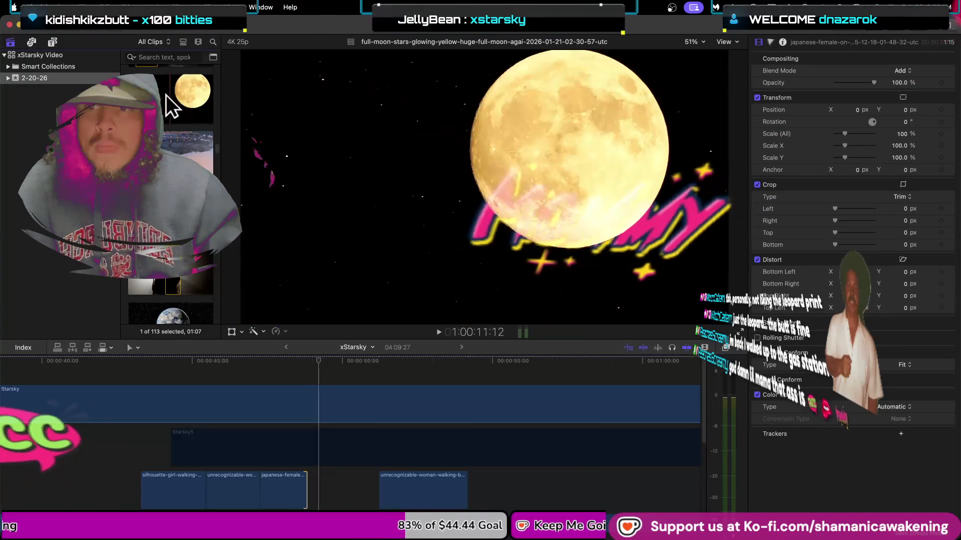
- Mark a range of the full-moon clip, add it to the timeline, and trim it to fit the gap
left_click_drag(194, 94, 167, 104)
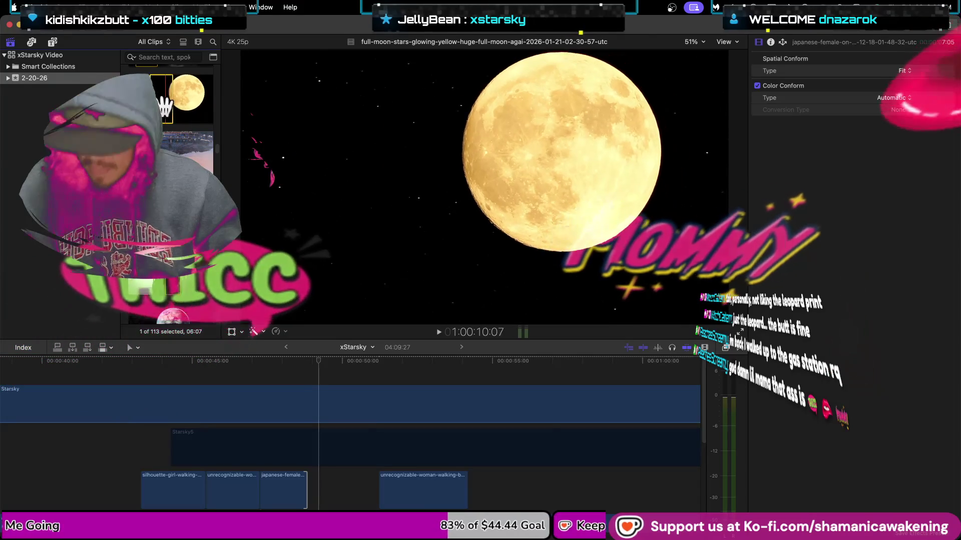
left_click_drag(167, 103, 155, 100)
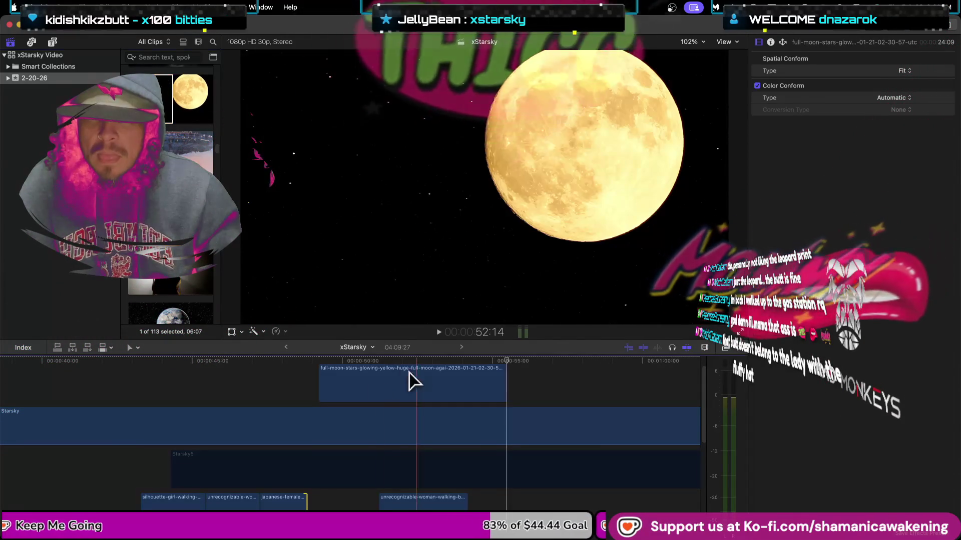
left_click_drag(166, 100, 365, 388)
mouse_move(494, 387)
left_mouse_down()
mouse_move(372, 395)
mouse_move(356, 506)
left_mouse_up()
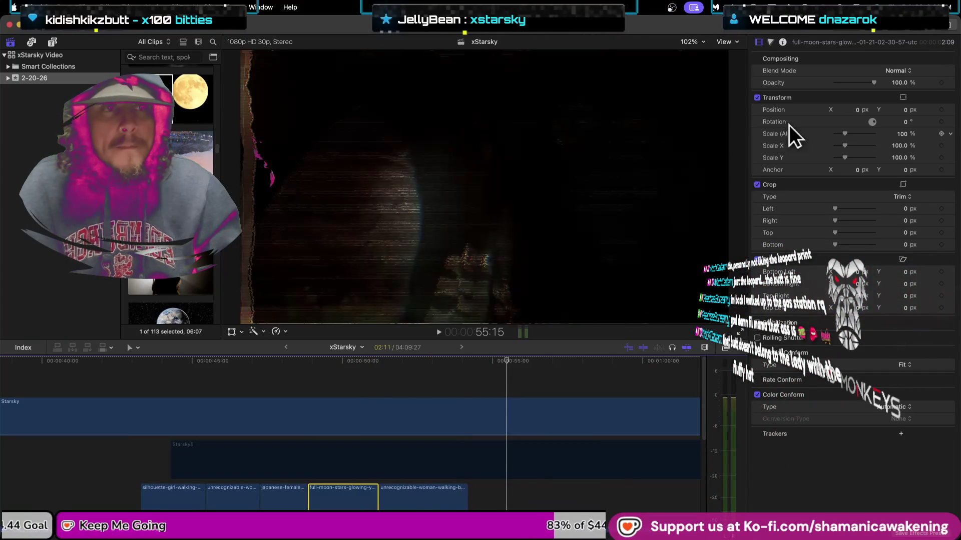
- Set the moon clip's blend mode to Multiply and open the timeline index
left_click(891, 71)
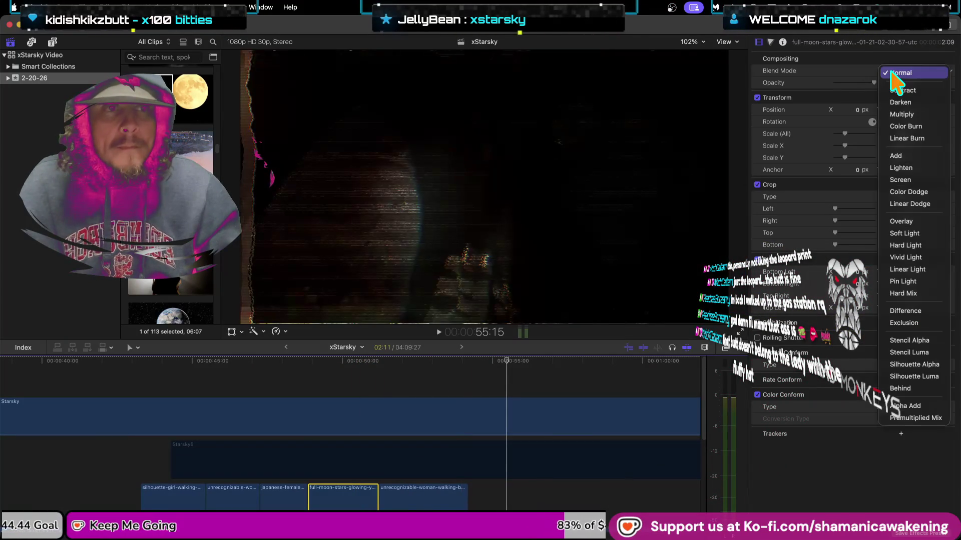
left_click(913, 115)
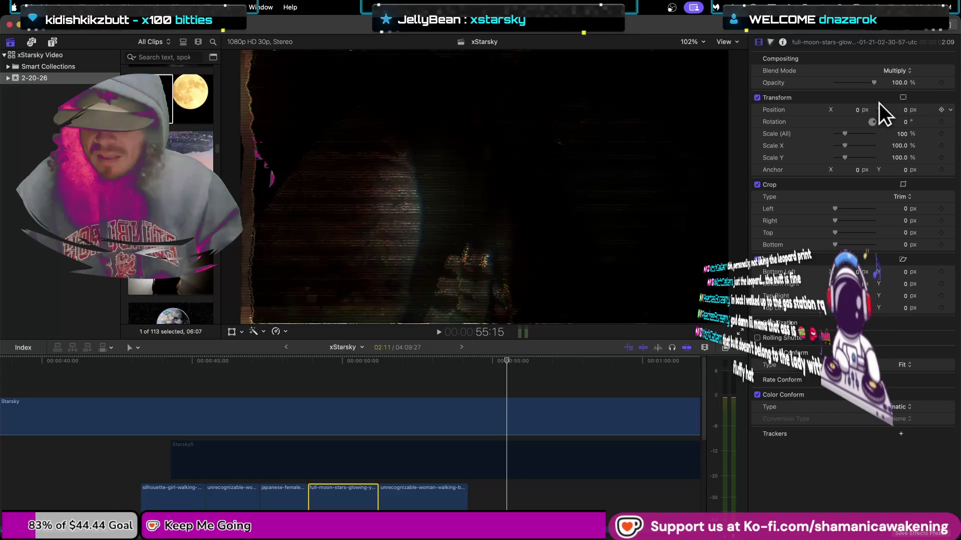
key("super+shift+2")
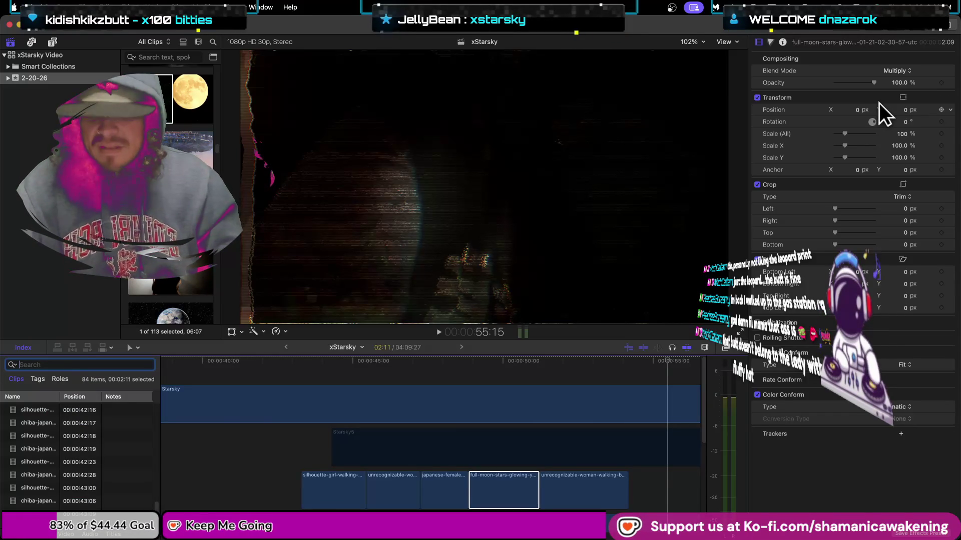
- Move the playhead to the earth shot near 40 seconds, deselect the index clips, and hide the Timeline Index
key("super+2")
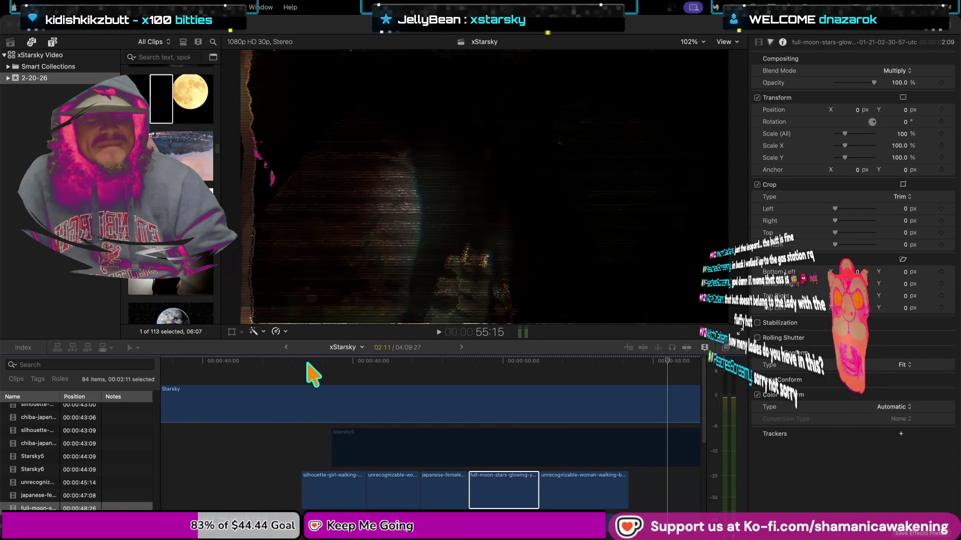
left_click(280, 366)
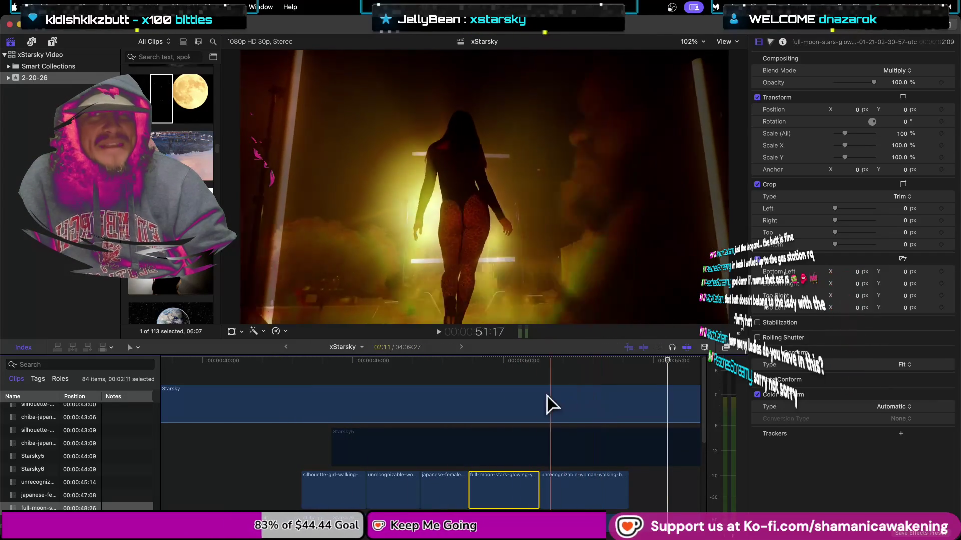
left_click(219, 388)
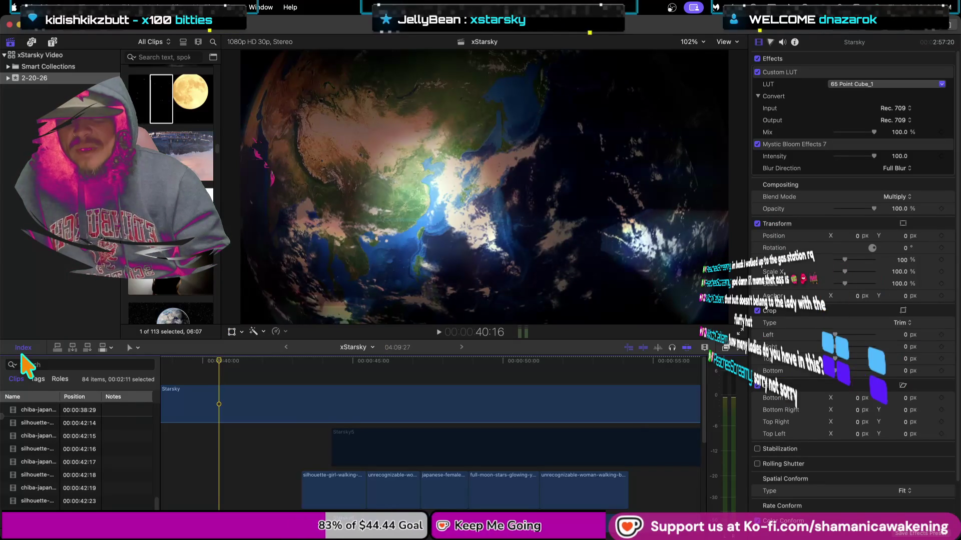
left_click(20, 383)
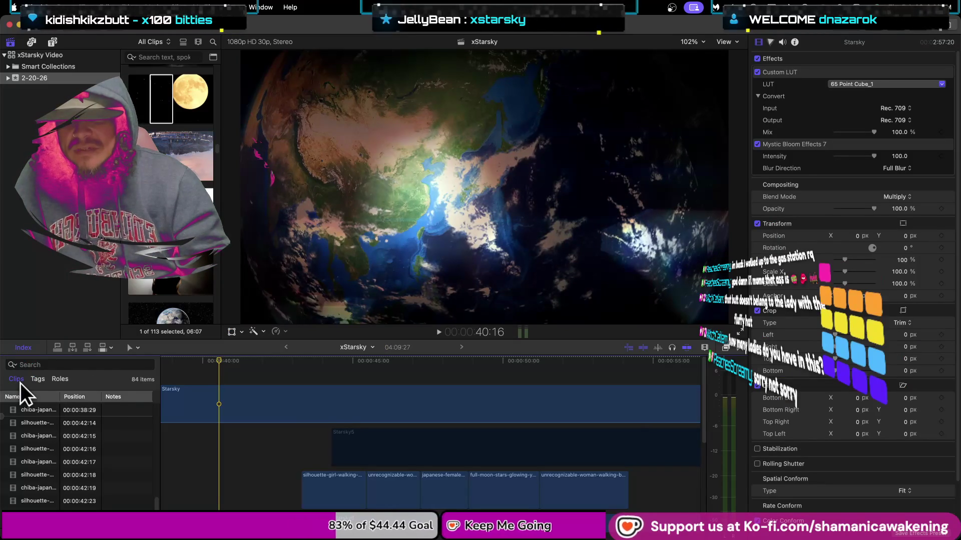
left_click(26, 347)
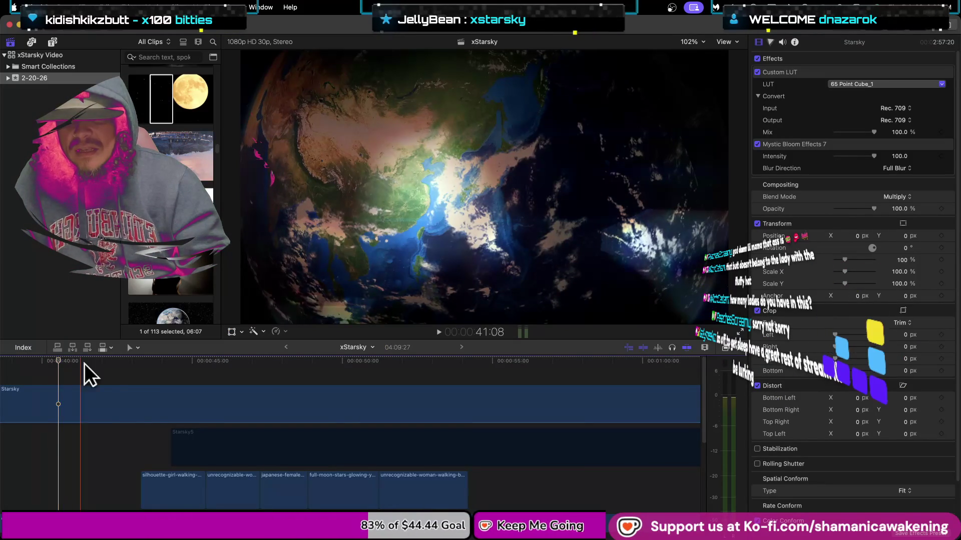